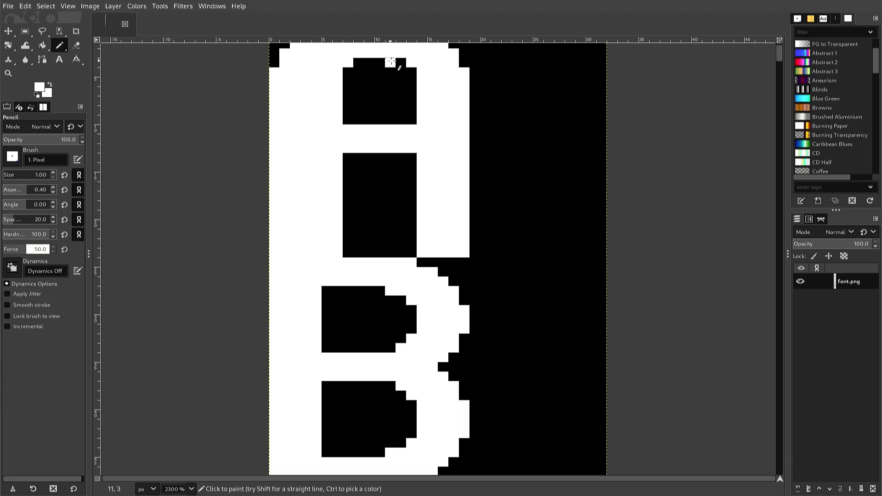
# Whiten single black pixels at the top and inside the upper opening of the letter above the B
pyautogui.moveTo(390, 63); pyautogui.dragTo(401, 62)
pyautogui.click(398, 250)
pyautogui.click(410, 251)
pyautogui.click(401, 242)
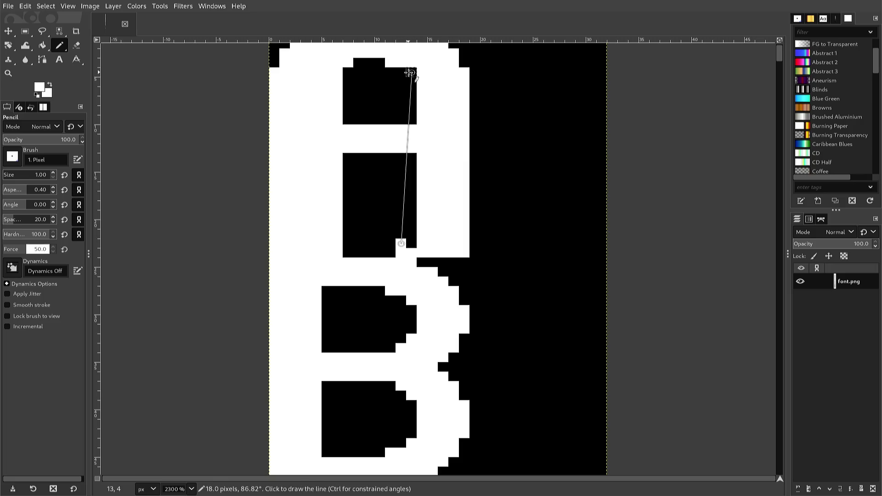
# Paint a straight white one-pixel line down the right column of both openings
pyautogui.keyDown('shift'); pyautogui.click(402, 67); pyautogui.keyUp('shift')
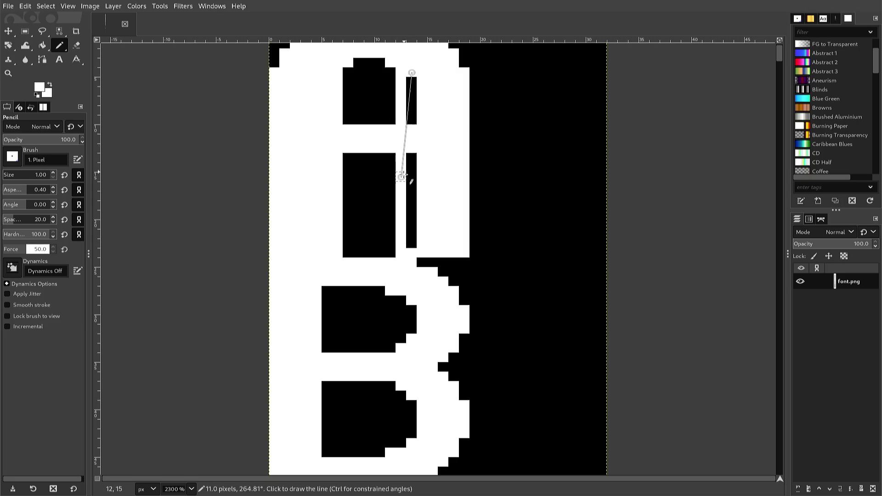
pyautogui.keyDown('shift'); pyautogui.click(411, 233); pyautogui.keyUp('shift')
pyautogui.keyDown('shift'); pyautogui.click(412, 244); pyautogui.keyUp('shift')
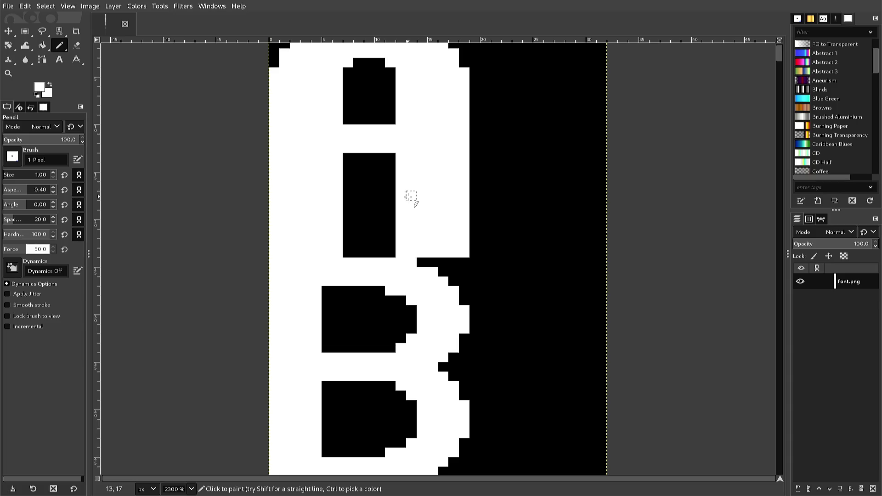
pyautogui.press('shift+less')
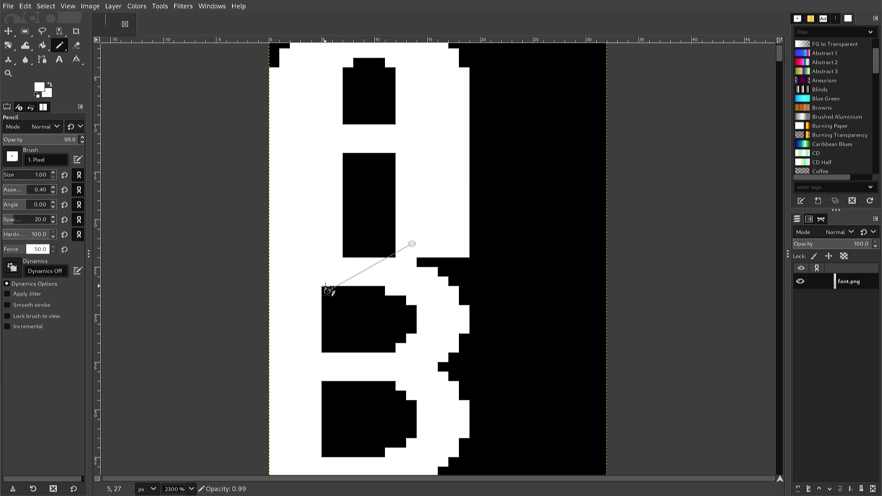
# Whiten the top-left pixels and the full left column of both B openings with straight white lines
pyautogui.click(330, 288)
pyautogui.click(337, 290)
pyautogui.keyDown('shift'); pyautogui.click(337, 455); pyautogui.keyUp('shift')
pyautogui.click(327, 461)
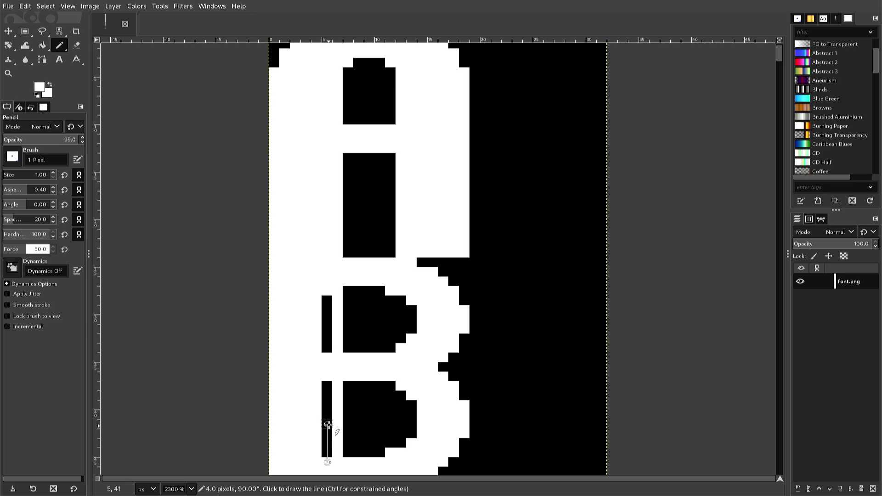
pyautogui.keyDown('shift'); pyautogui.click(327, 296); pyautogui.keyUp('shift')
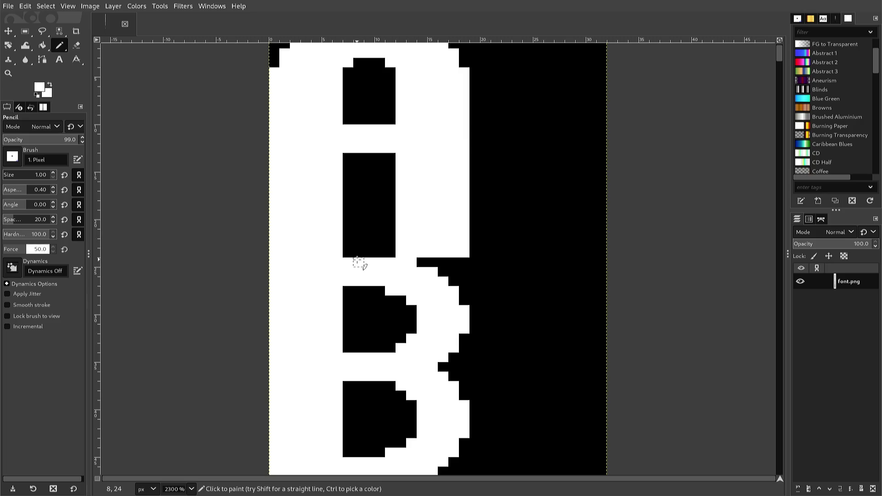
pyautogui.click(358, 253)
pyautogui.press('r')
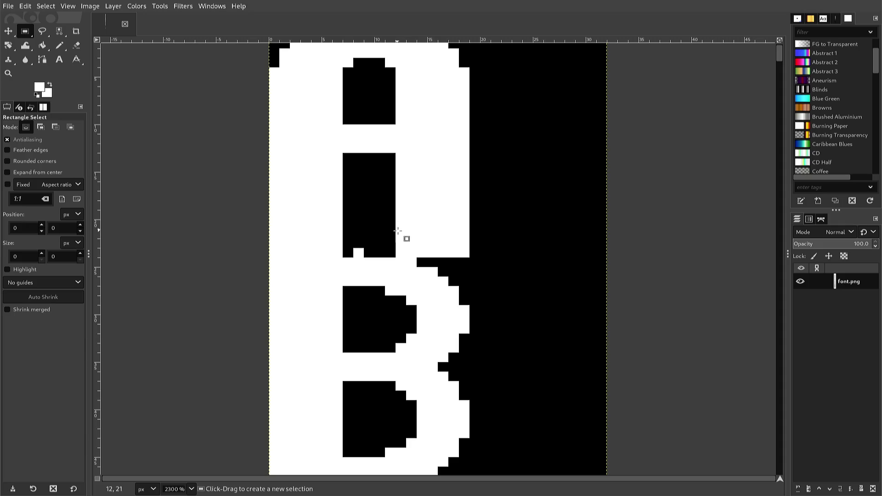
# Copy the B's right inner area, paste it shifted one pixel left, and anchor it
pyautogui.moveTo(375, 277); pyautogui.dragTo(412, 465)
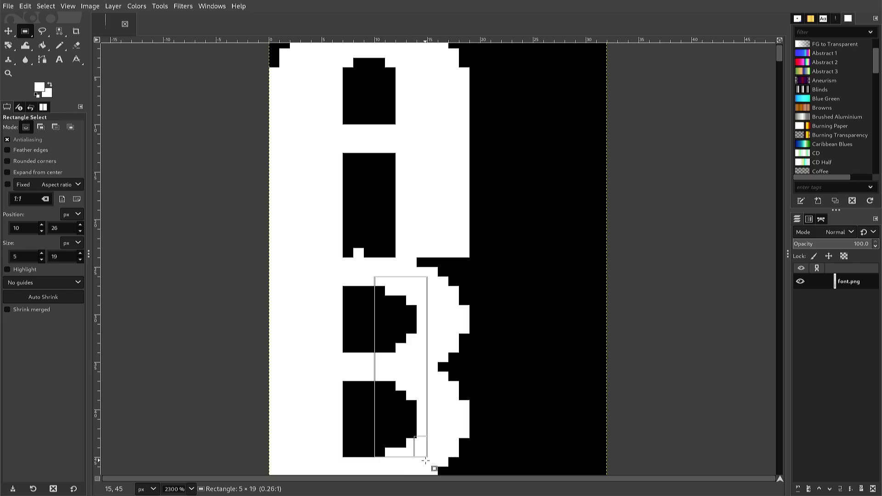
pyautogui.moveTo(412, 465); pyautogui.dragTo(434, 458)
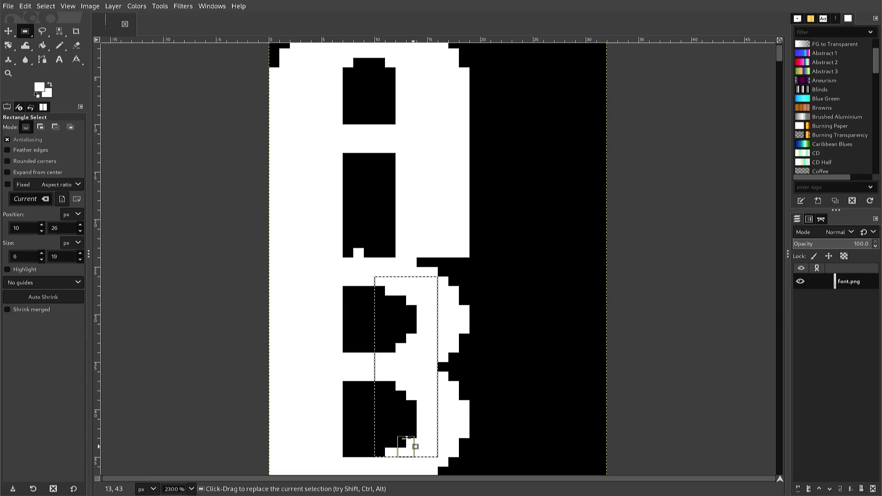
pyautogui.hotkey('ctrl', 'c')
pyautogui.hotkey('ctrl', 'v')
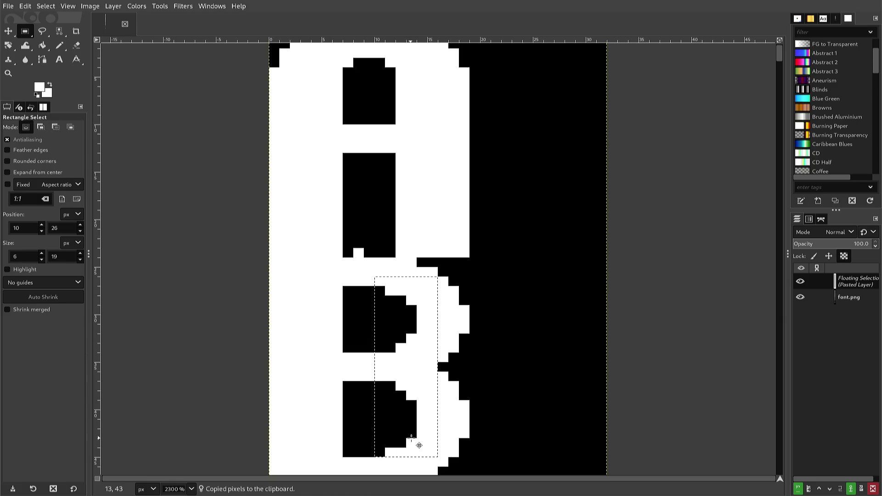
pyautogui.press('Left')
pyautogui.press('Left')
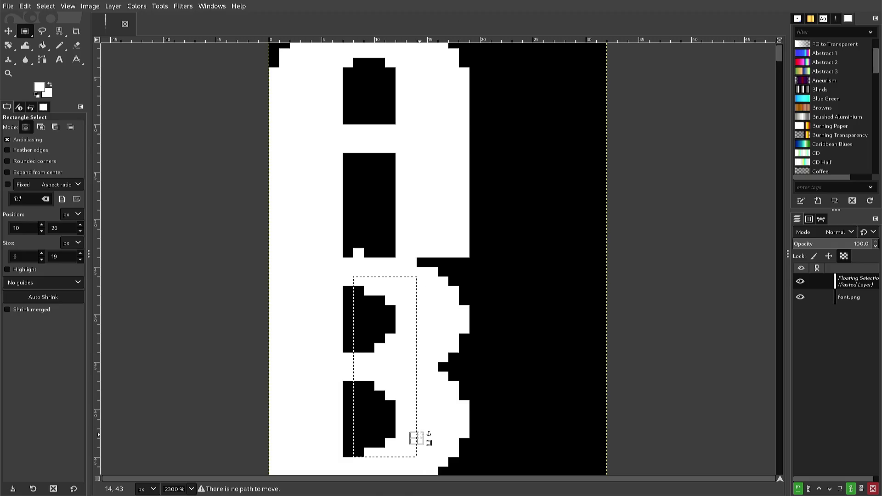
pyautogui.click(419, 439)
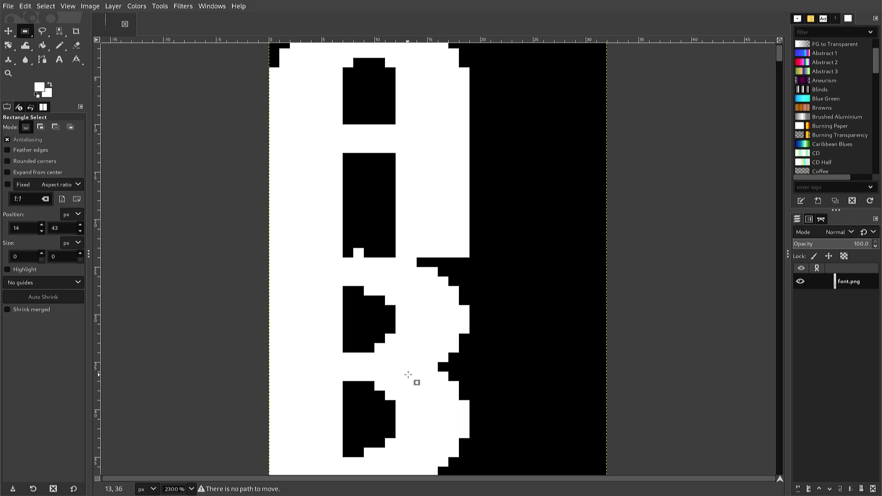
pyautogui.keyDown('ctrl'); pyautogui.click(372, 249); pyautogui.keyUp('ctrl')
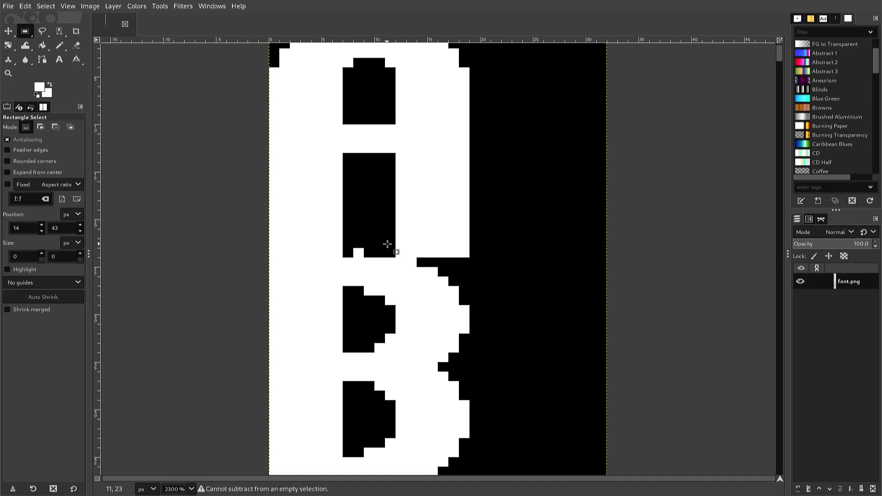
# Refill the stray white notch above the B with black using the 1-pixel pencil
pyautogui.press('n')
pyautogui.press('d')
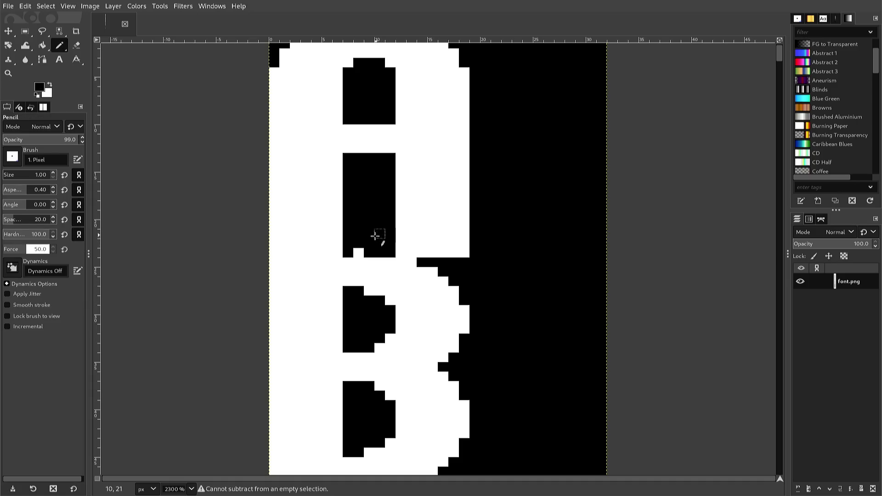
pyautogui.click(359, 252)
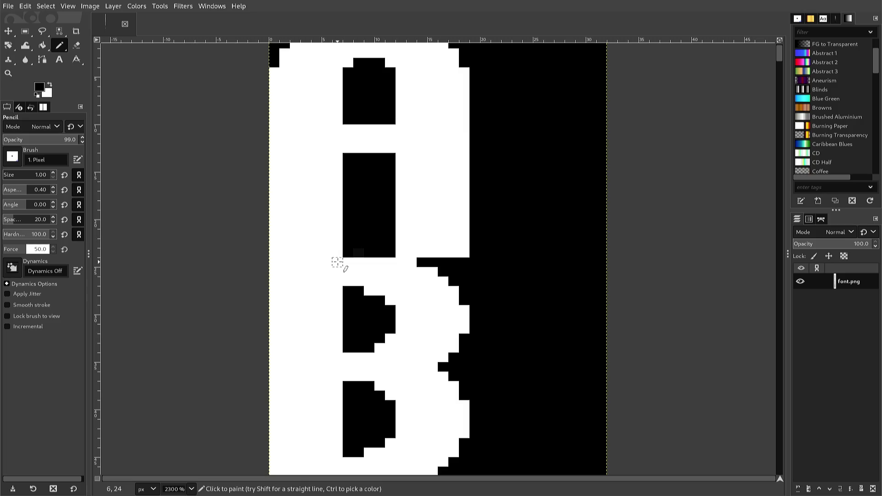
# Pick white and whiten the pixels along the bottom row of the C's opening
pyautogui.scroll(-1, 337, 253)
pyautogui.scroll(-2, 337, 246)
pyautogui.scroll(-1, 337, 241)
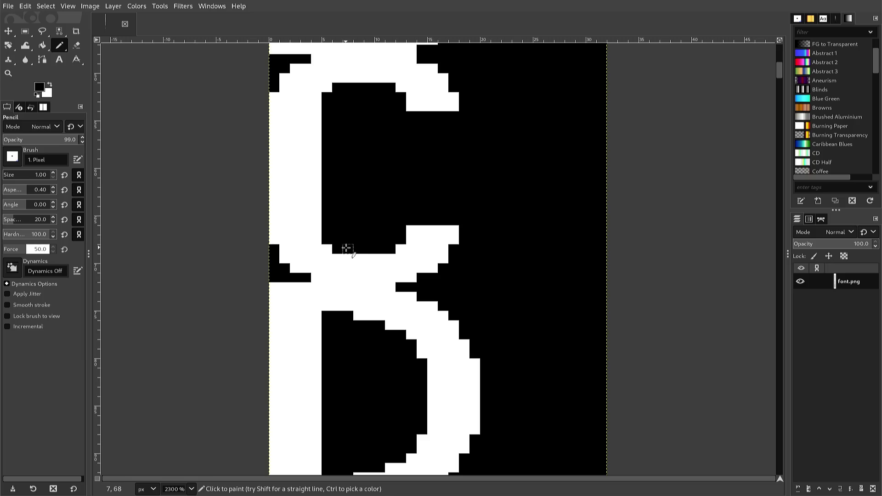
pyautogui.keyDown('ctrl'); pyautogui.click(348, 261); pyautogui.keyUp('ctrl')
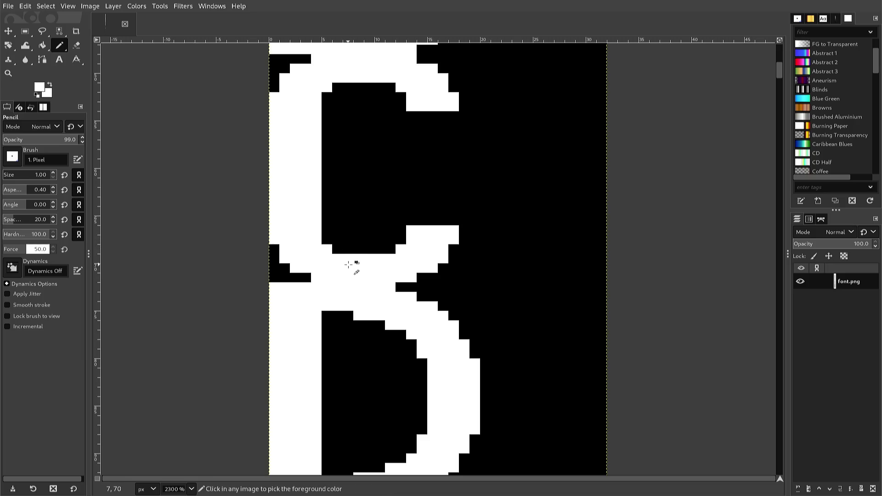
pyautogui.click(347, 249)
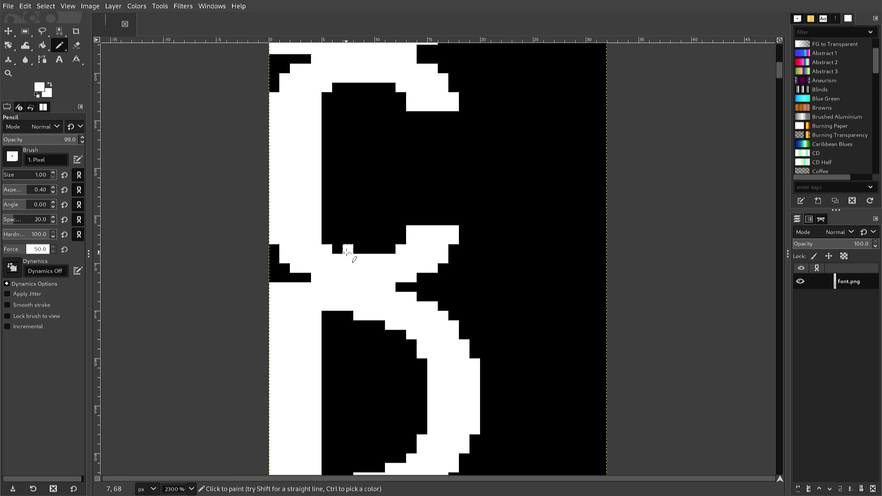
pyautogui.click(338, 249)
pyautogui.click(358, 249)
# Zoom out to view the whole letter sheet, then zoom back to 2300% and scroll up from V/W to B and C
pyautogui.scroll(-3, 423, 245)
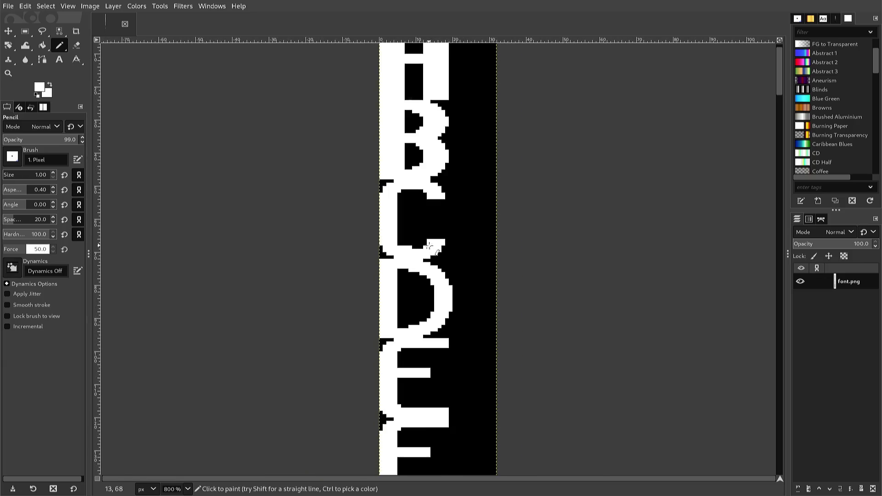
pyautogui.scroll(-2, 429, 246)
pyautogui.scroll(-4, 428, 246)
pyautogui.scroll(-10, 429, 246)
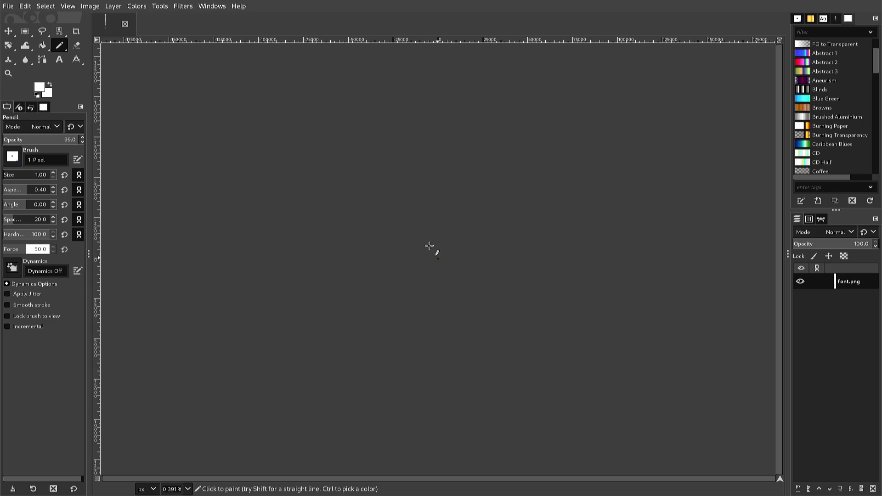
pyautogui.scroll(4, 429, 246)
pyautogui.scroll(5, 429, 246)
pyautogui.scroll(6, 429, 246)
pyautogui.scroll(4, 429, 246)
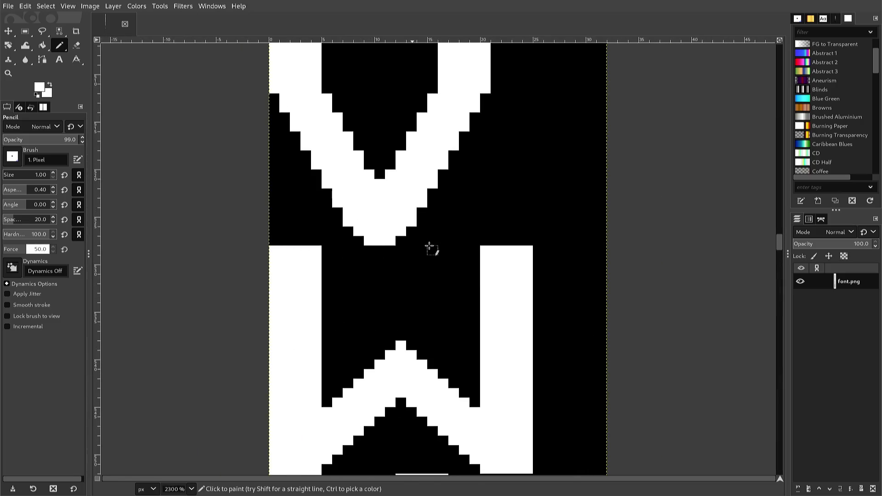
pyautogui.scroll(-2, 429, 246)
pyautogui.scroll(2, 429, 246)
pyautogui.moveTo(517, 211); pyautogui.dragTo(527, 258)
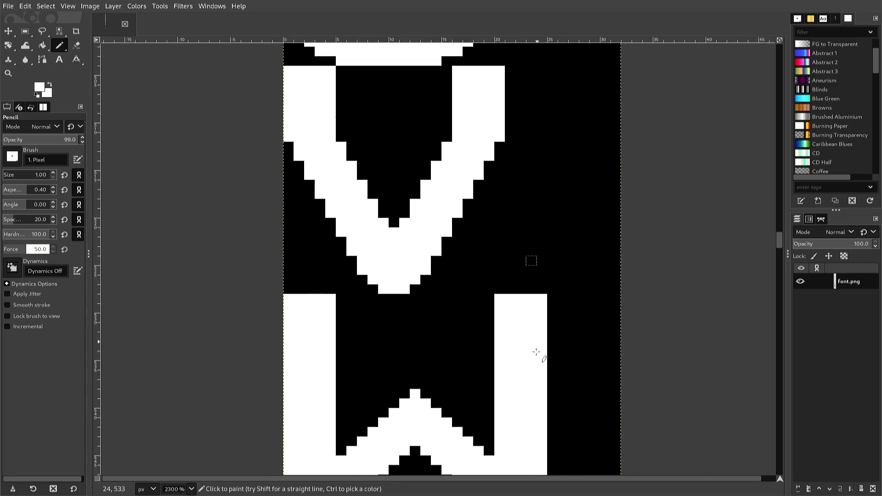
pyautogui.scroll(3, 530, 422)
pyautogui.scroll(3, 448, 366)
pyautogui.scroll(3, 418, 335)
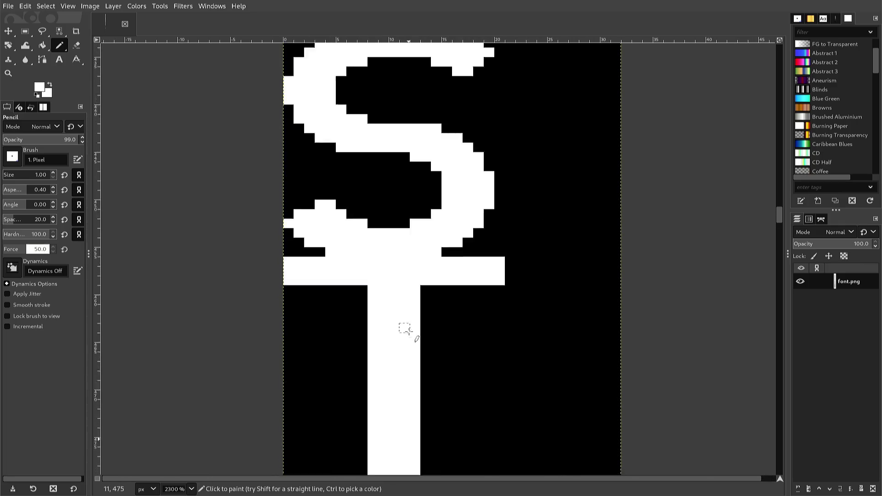
pyautogui.scroll(3, 406, 331)
pyautogui.scroll(3, 409, 331)
pyautogui.scroll(3, 407, 318)
pyautogui.scroll(3, 404, 315)
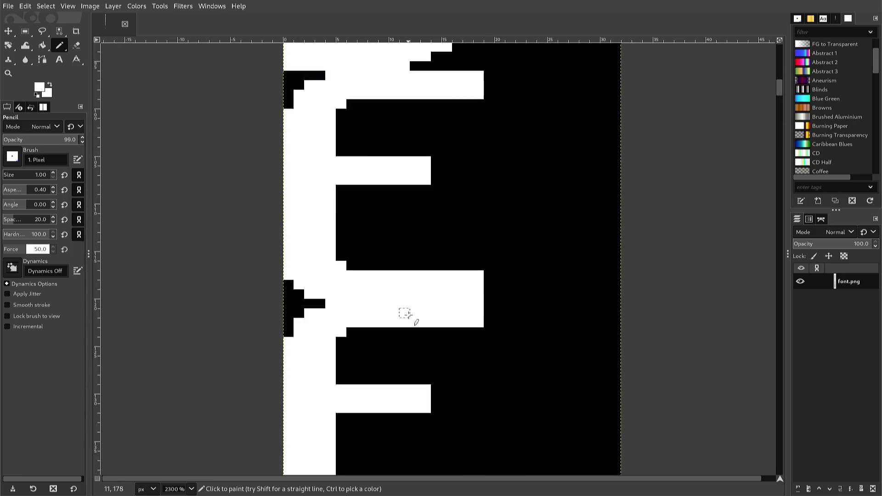
pyautogui.scroll(3, 403, 310)
pyautogui.scroll(3, 405, 314)
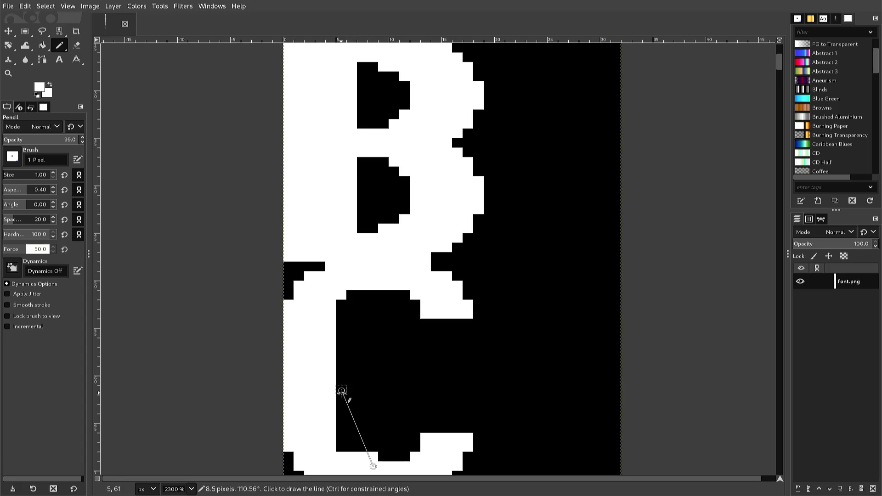
# Whiten the black column along the C's inner left edge, redoing a slanted line as a straight one
pyautogui.keyDown('shift'); pyautogui.click(352, 446); pyautogui.keyUp('shift')
pyautogui.keyDown('shift'); pyautogui.click(363, 313); pyautogui.keyUp('shift')
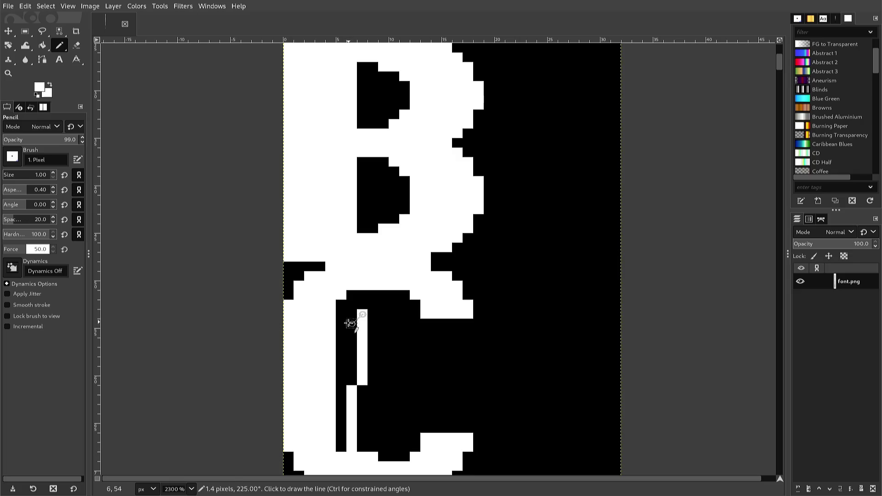
pyautogui.hotkey('ctrl', 'z')
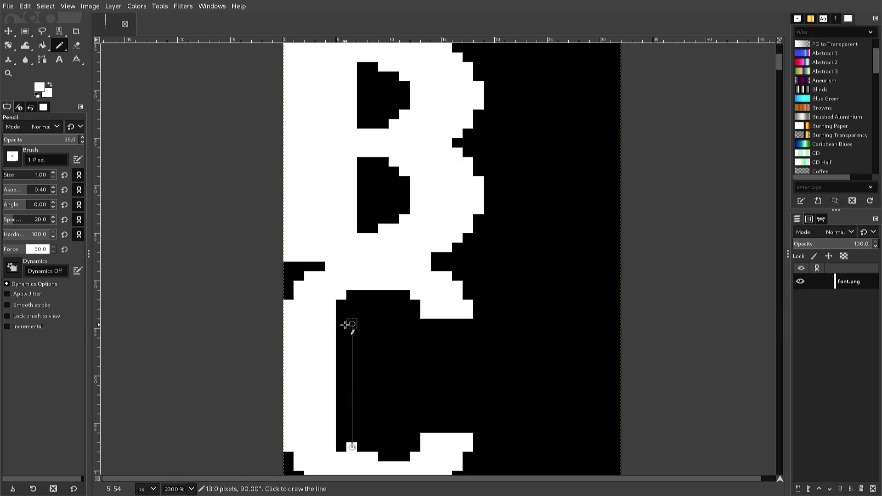
pyautogui.keyDown('shift'); pyautogui.click(352, 295); pyautogui.keyUp('shift')
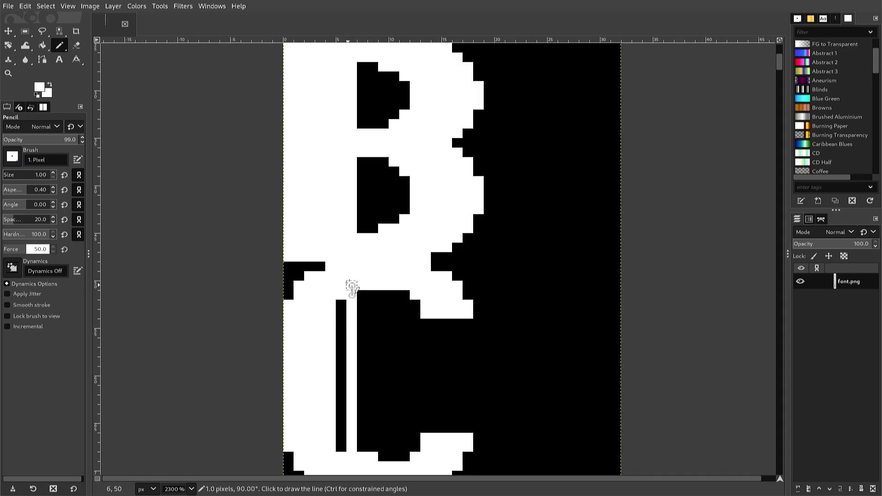
pyautogui.keyDown('shift'); pyautogui.click(362, 295); pyautogui.keyUp('shift')
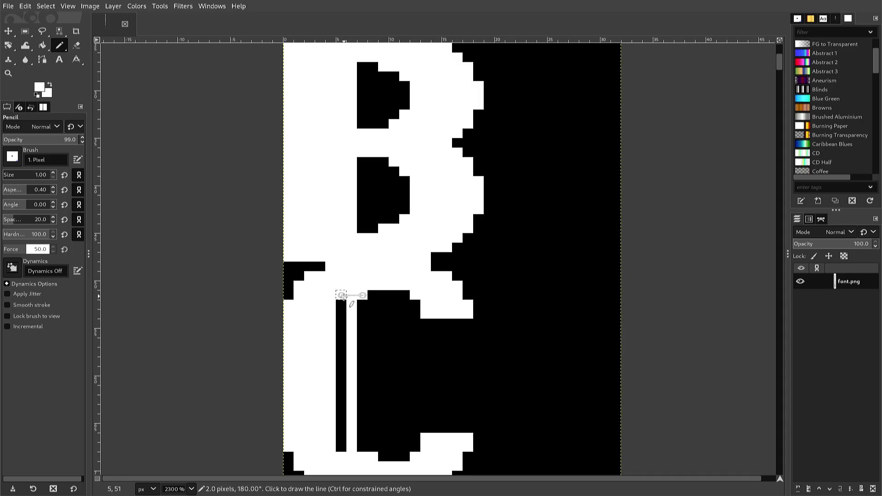
pyautogui.keyDown('shift'); pyautogui.click(341, 305); pyautogui.keyUp('shift')
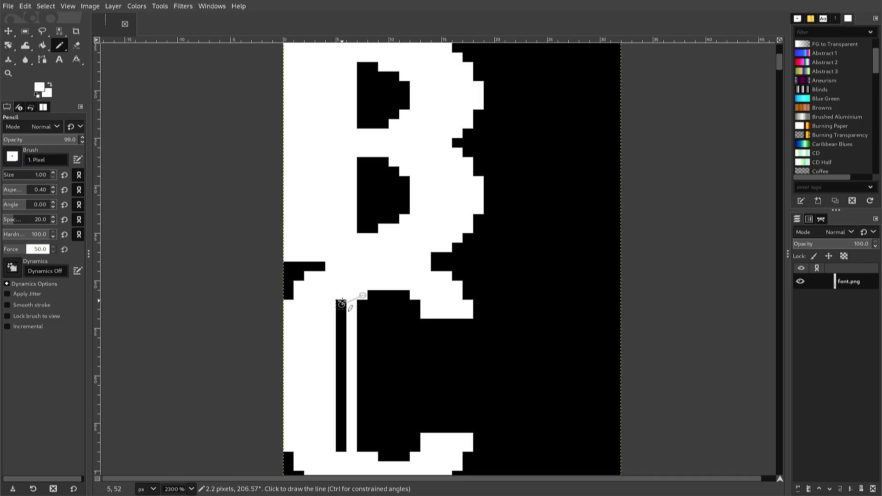
pyautogui.keyDown('shift'); pyautogui.click(340, 448); pyautogui.keyUp('shift')
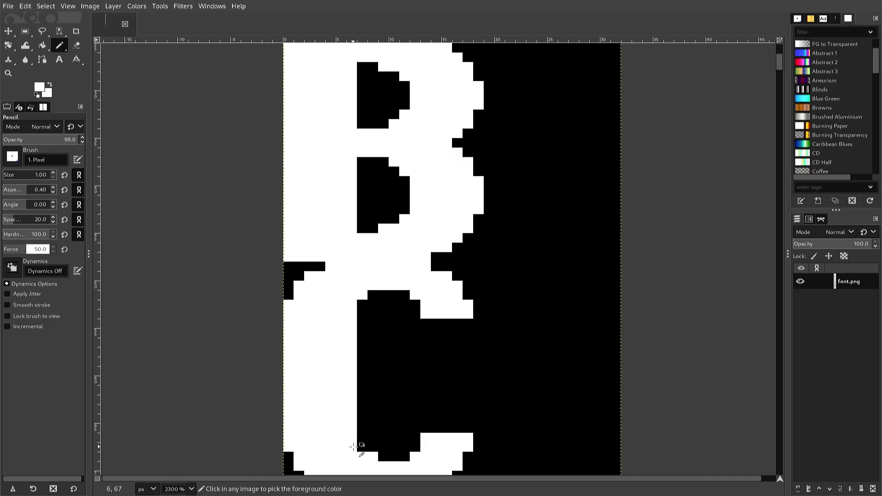
# Blacken one pixel at the B's bottom edge and whiten the black corner pixels of its lower counter
pyautogui.keyDown('ctrl'); pyautogui.click(379, 445); pyautogui.keyUp('ctrl')
pyautogui.click(373, 457)
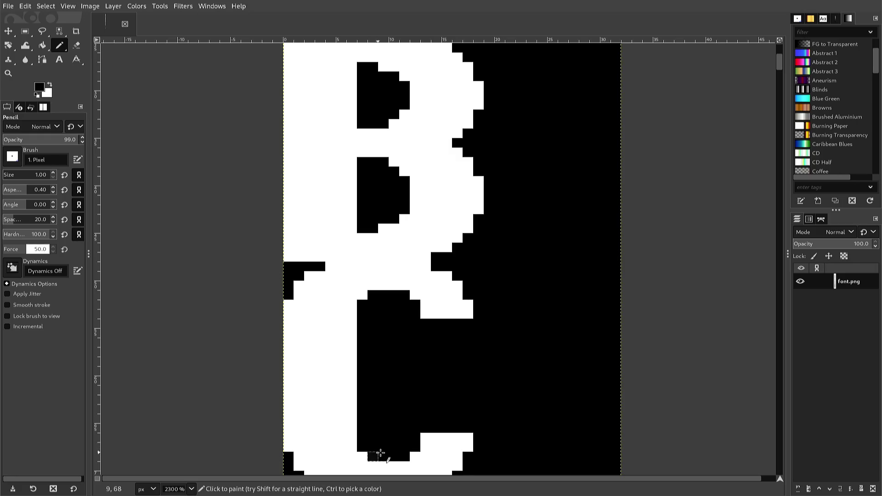
pyautogui.keyDown('ctrl'); pyautogui.click(411, 457); pyautogui.keyUp('ctrl')
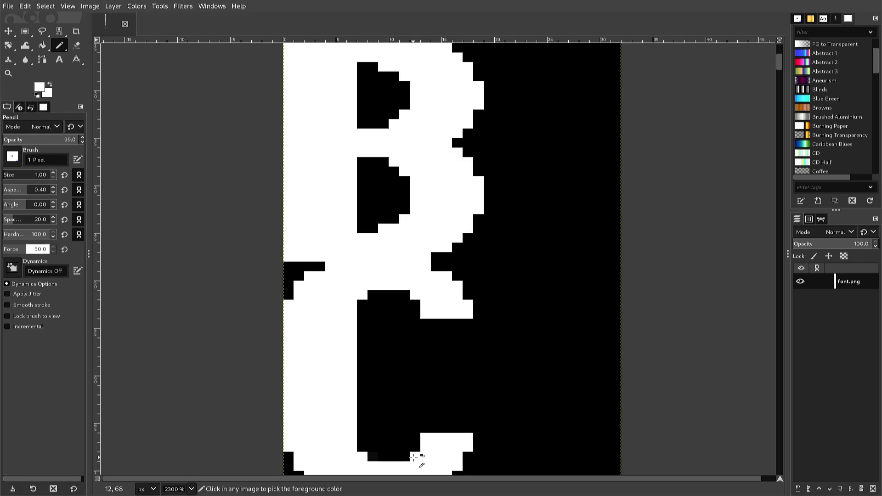
pyautogui.click(393, 456)
pyautogui.click(404, 457)
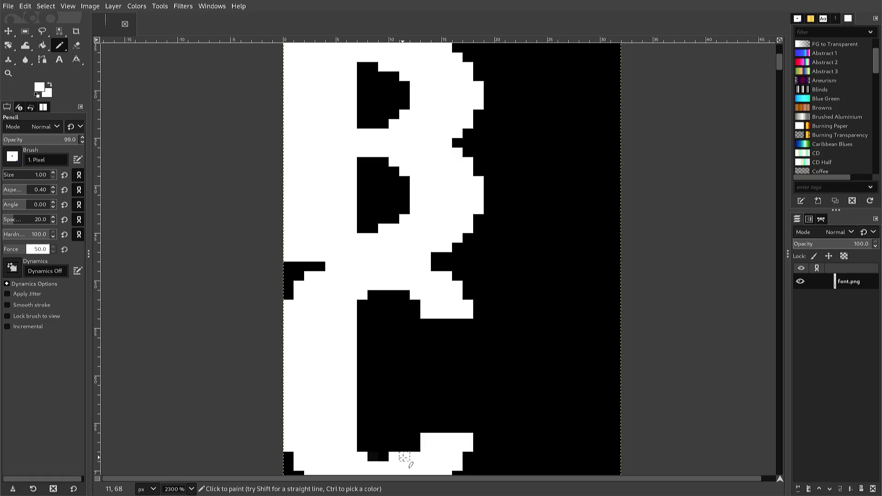
pyautogui.click(404, 447)
pyautogui.click(403, 438)
pyautogui.click(414, 437)
pyautogui.click(414, 446)
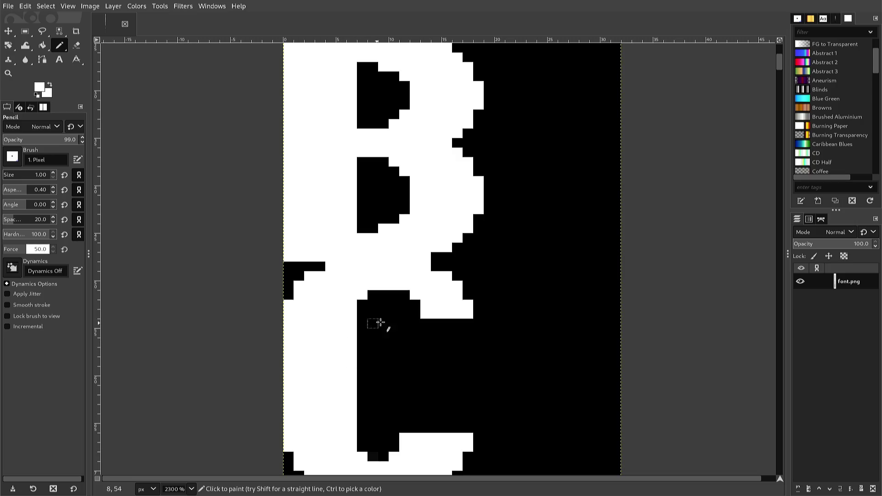
# Whiten the top corner pixels of the lower counter, then scroll down to the C and D
pyautogui.click(394, 294)
pyautogui.moveTo(394, 296); pyautogui.dragTo(414, 314)
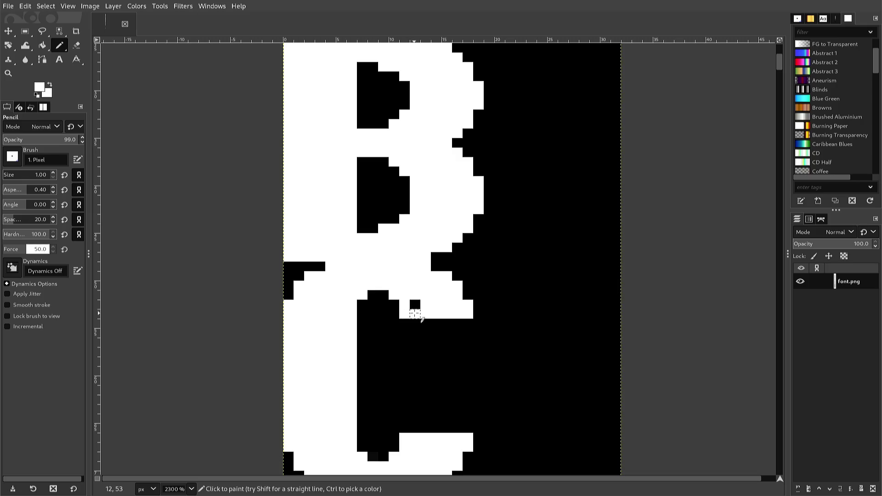
pyautogui.click(415, 305)
pyautogui.scroll(-5, 316, 325)
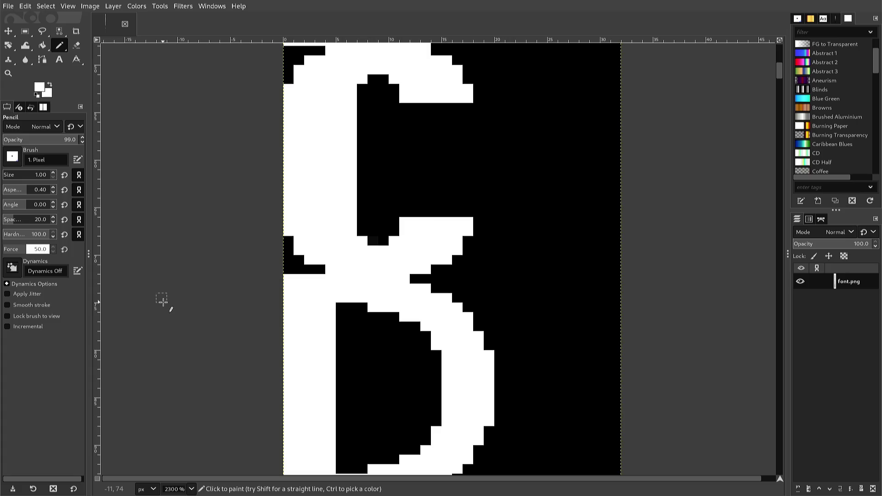
pyautogui.scroll(-1, 137, 280)
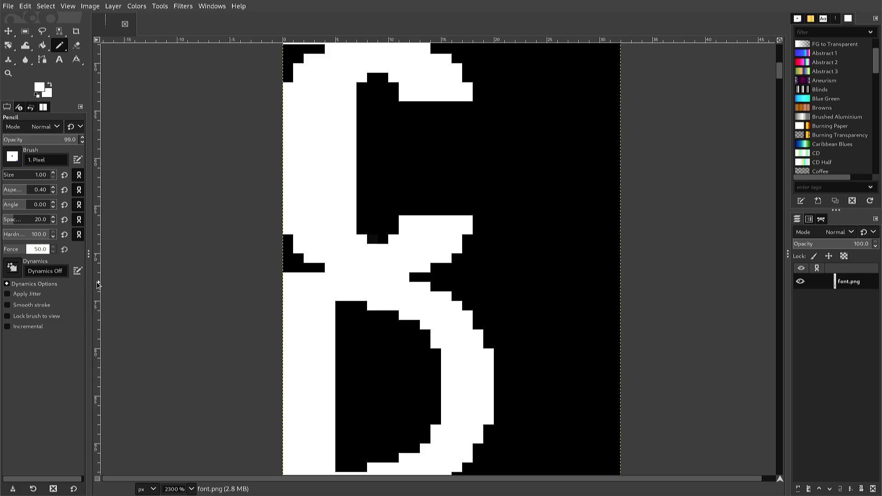
pyautogui.press('r')
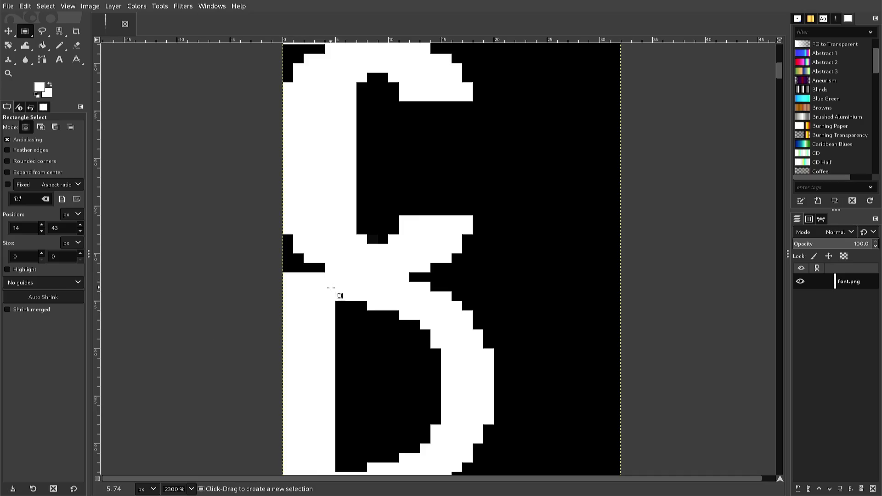
# Copy the D's bowl and right side, paste it two pixels left, and anchor it
pyautogui.moveTo(349, 301)
pyautogui.mouseDown()
pyautogui.moveTo(443, 482)
pyautogui.moveTo(446, 461)
pyautogui.mouseUp()
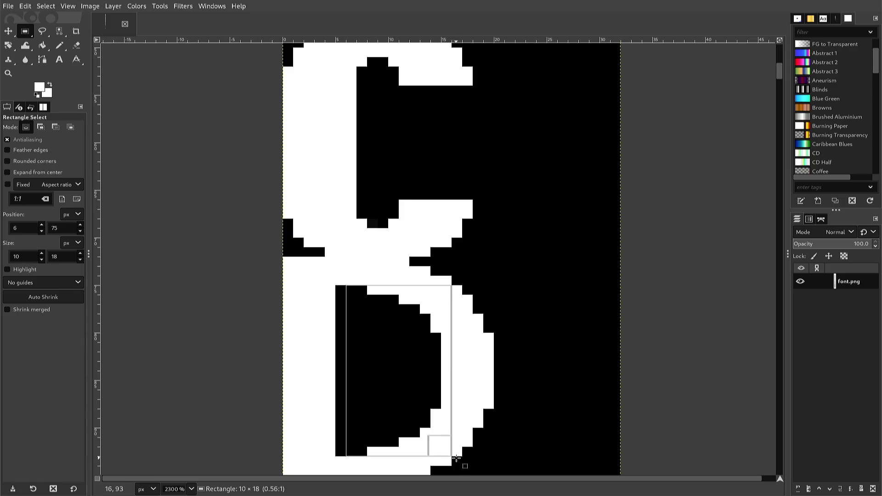
pyautogui.moveTo(455, 457); pyautogui.dragTo(456, 453)
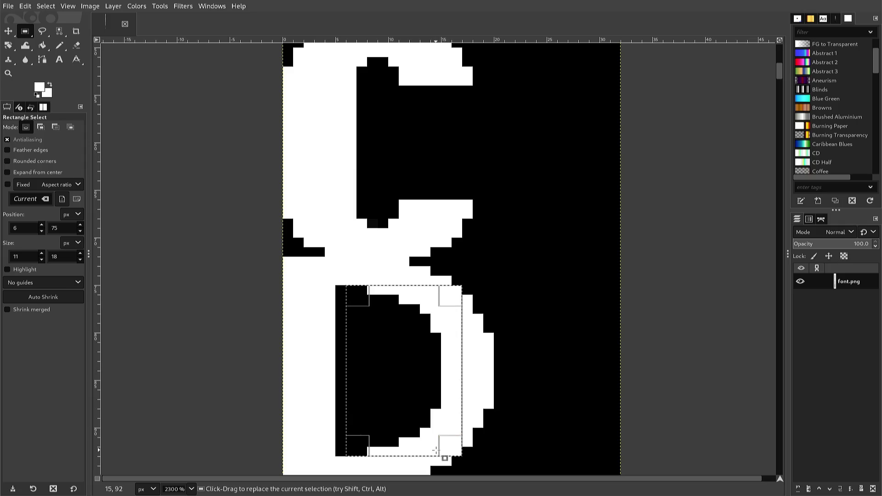
pyautogui.hotkey('ctrl', 'c')
pyautogui.hotkey('ctrl', 'v')
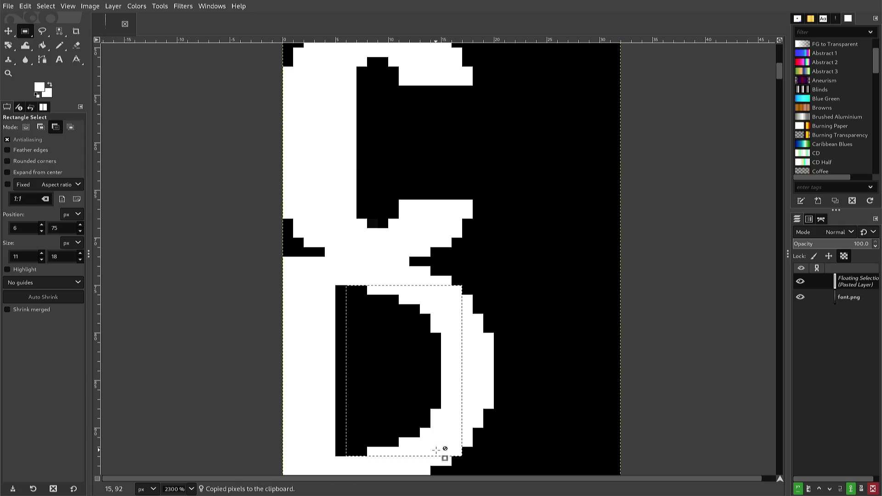
pyautogui.press('Left')
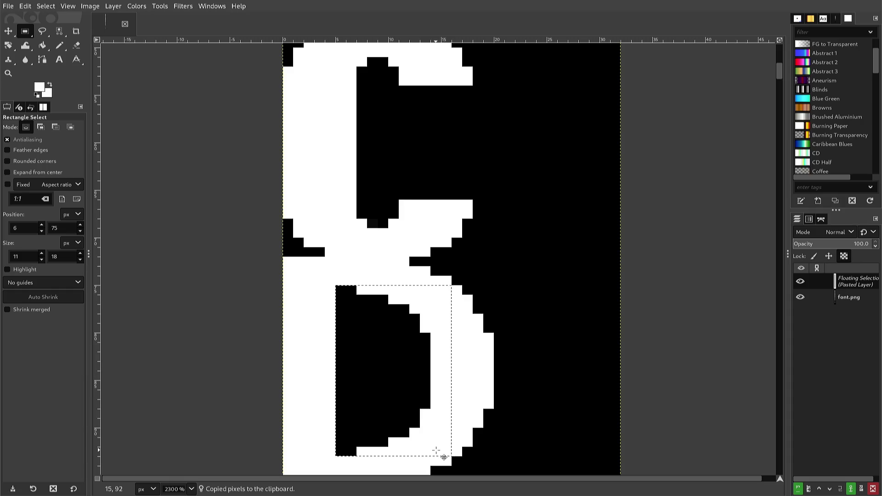
pyautogui.press('Left')
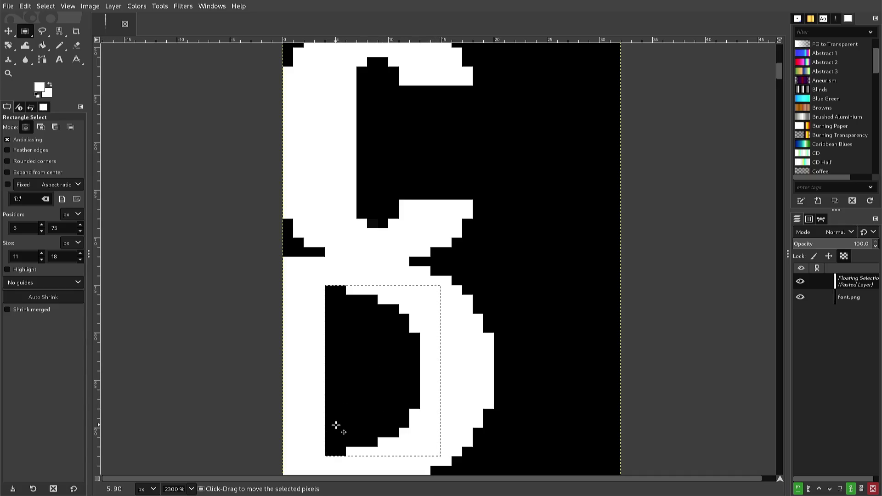
pyautogui.press('n')
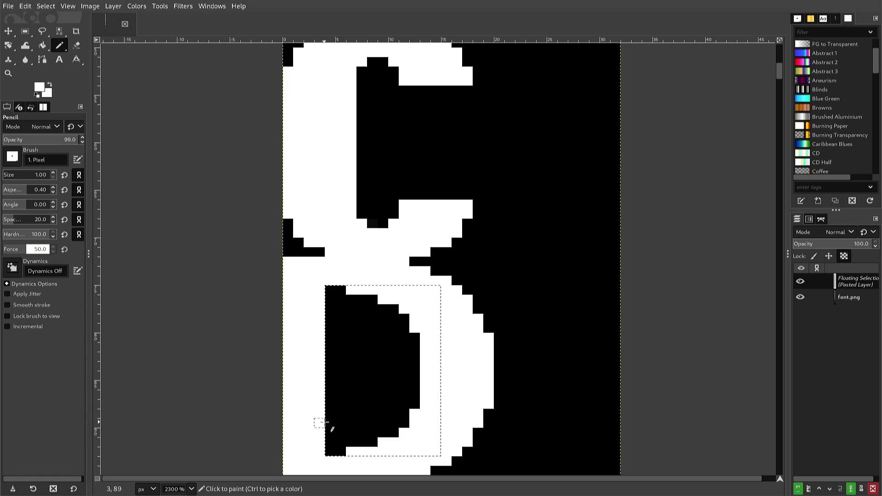
pyautogui.press('r')
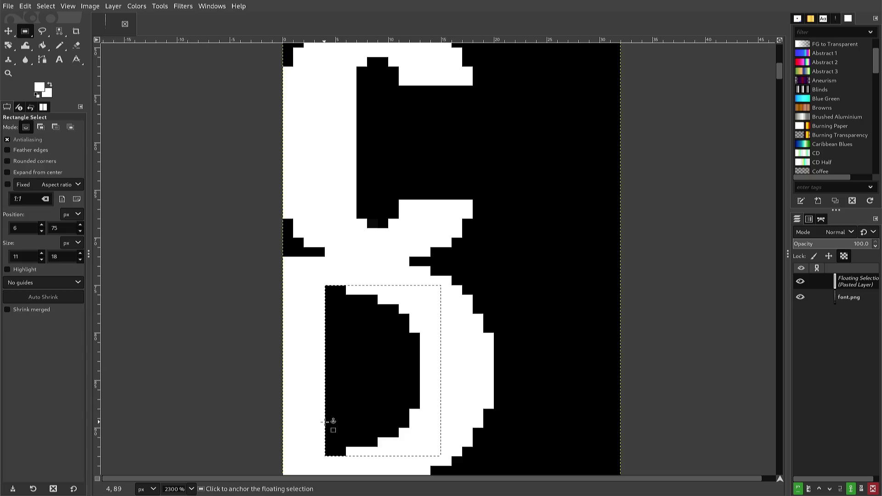
pyautogui.click(313, 366)
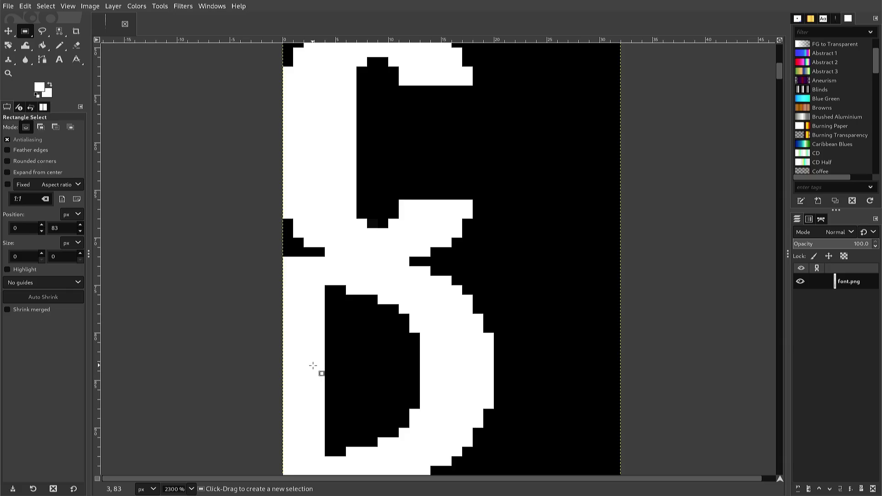
# Fill the leftover black strip beside the D's stem with straight white pencil columns
pyautogui.press('n')
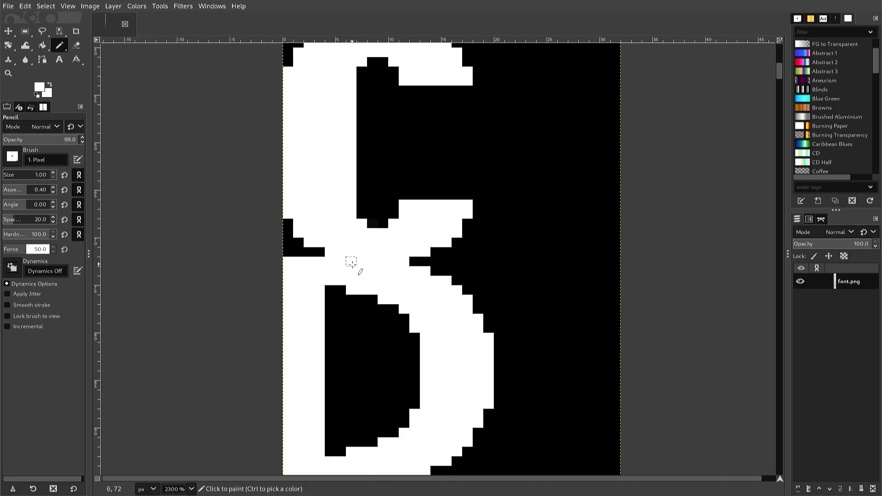
pyautogui.click(345, 263)
pyautogui.press('super')
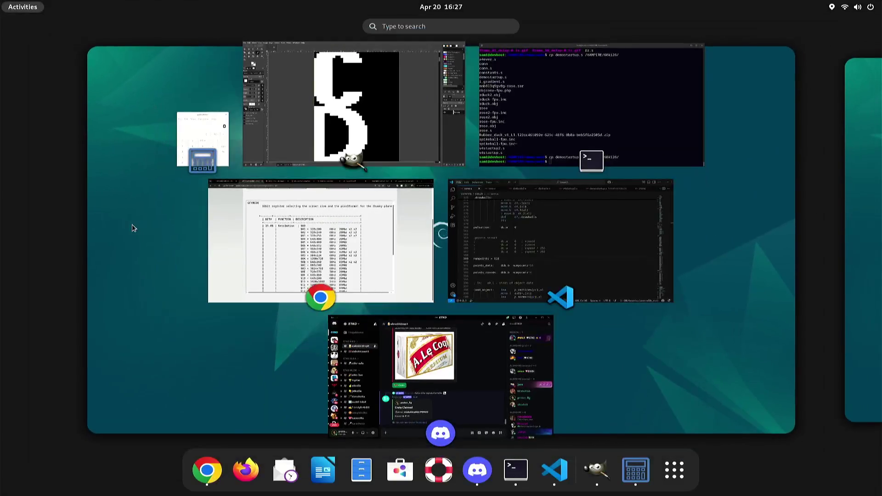
pyautogui.press('super')
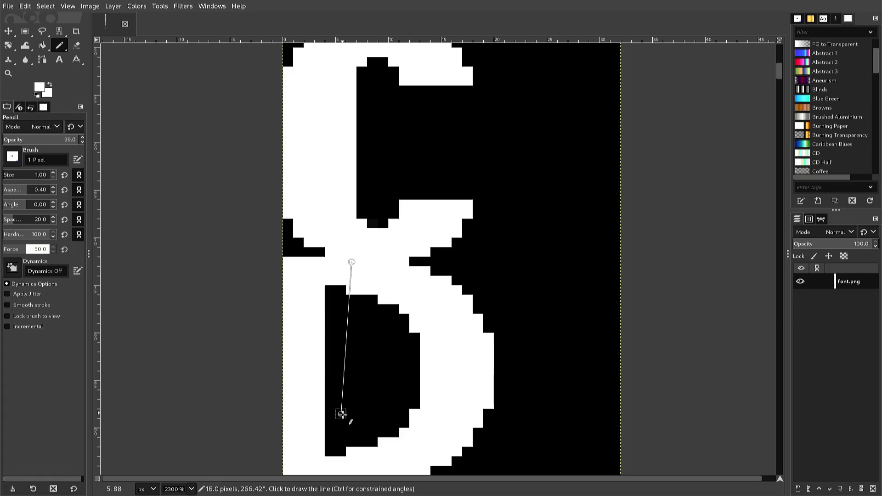
pyautogui.keyDown('shift'); pyautogui.click(351, 459); pyautogui.keyUp('shift')
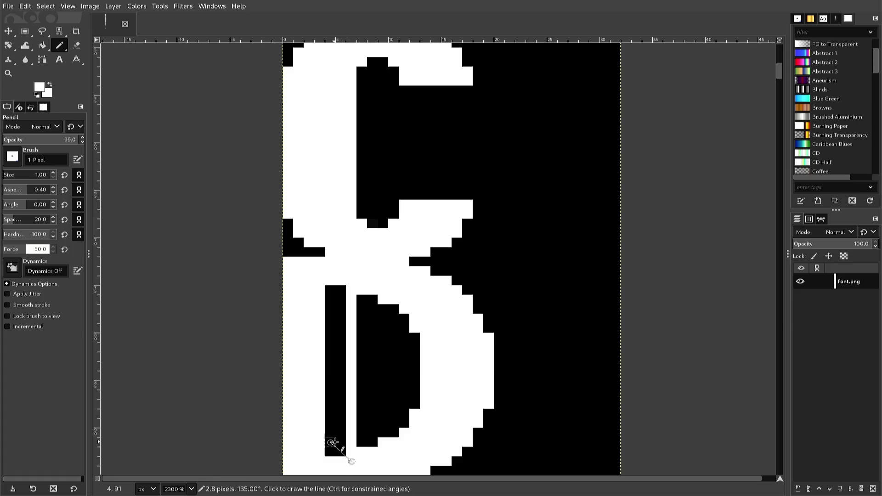
pyautogui.click(341, 452)
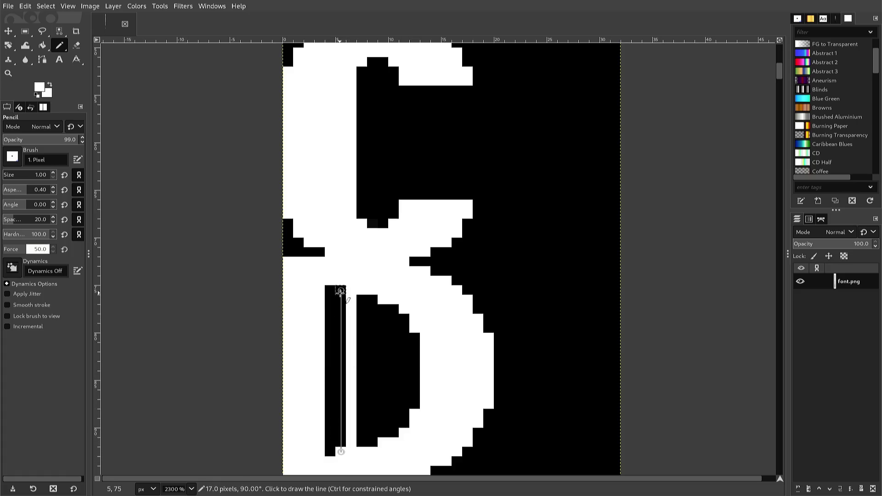
pyautogui.keyDown('shift'); pyautogui.click(341, 291); pyautogui.keyUp('shift')
pyautogui.click(330, 290)
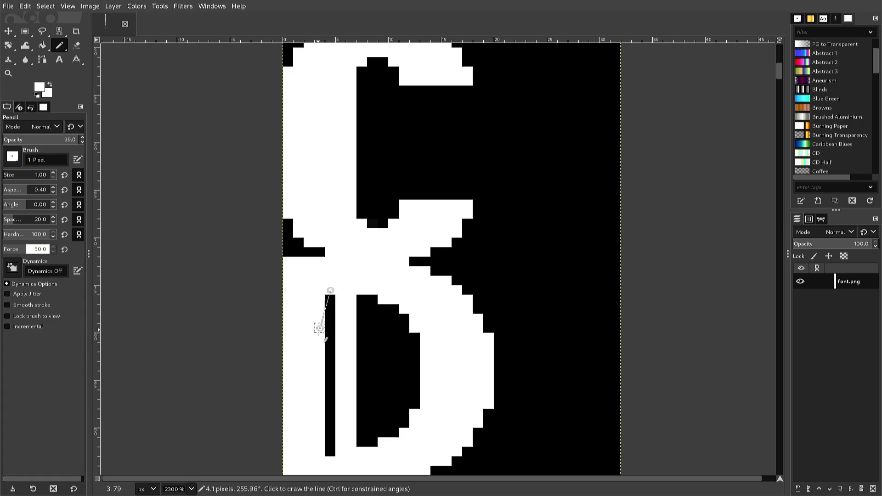
pyautogui.keyDown('shift'); pyautogui.click(331, 452); pyautogui.keyUp('shift')
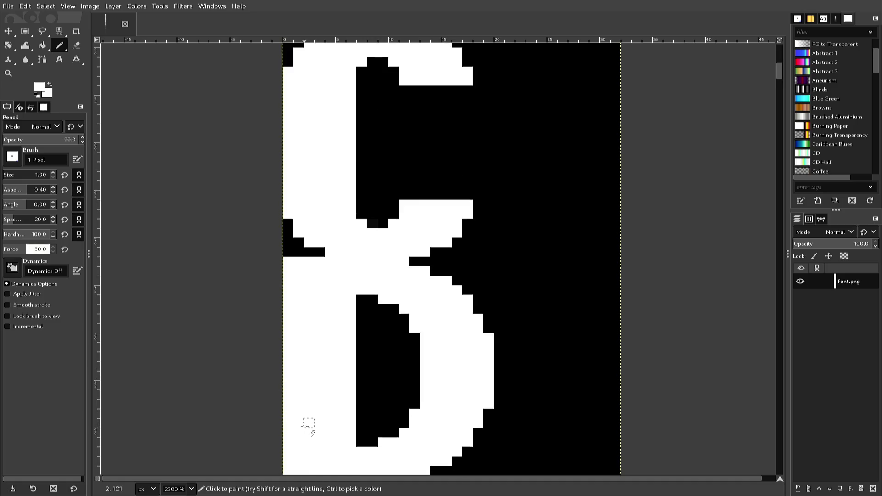
# Paint one black pixel above the dark column and clear stray dark pixels with white
pyautogui.scroll(-3, 308, 425)
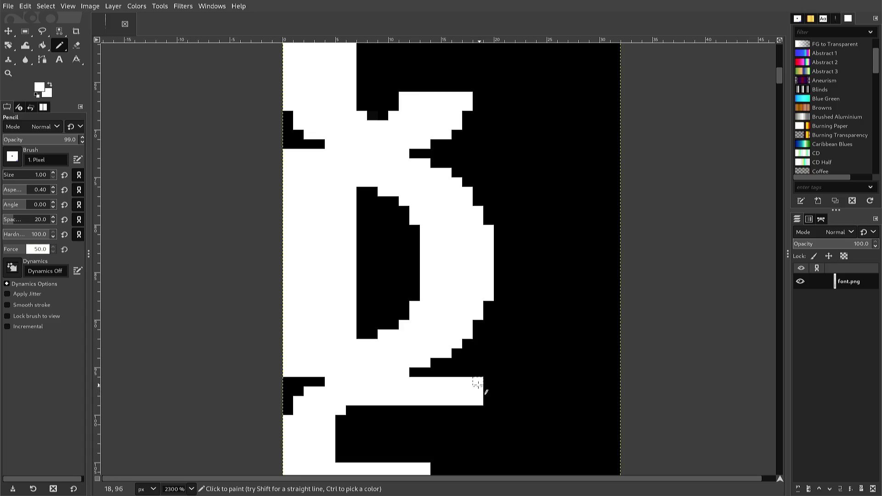
pyautogui.keyDown('ctrl'); pyautogui.click(357, 336); pyautogui.keyUp('ctrl')
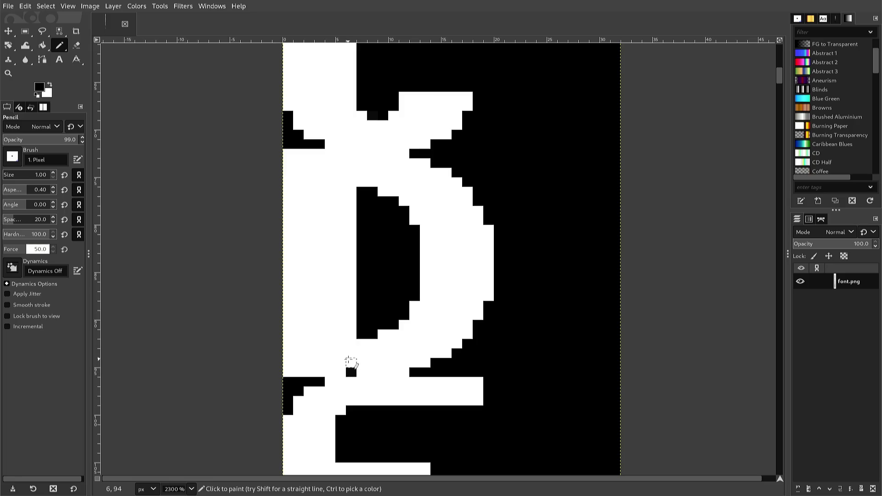
pyautogui.click(351, 353)
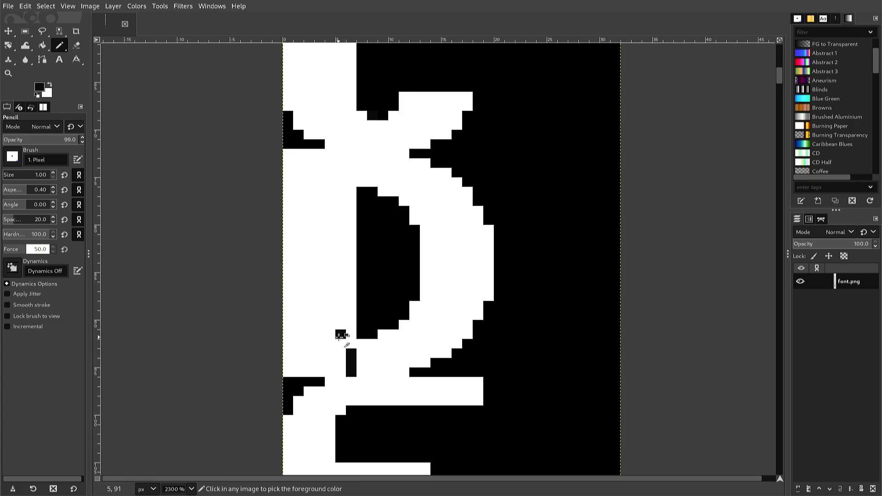
pyautogui.keyDown('ctrl'); pyautogui.click(334, 337); pyautogui.keyUp('ctrl')
pyautogui.moveTo(335, 338); pyautogui.dragTo(356, 372)
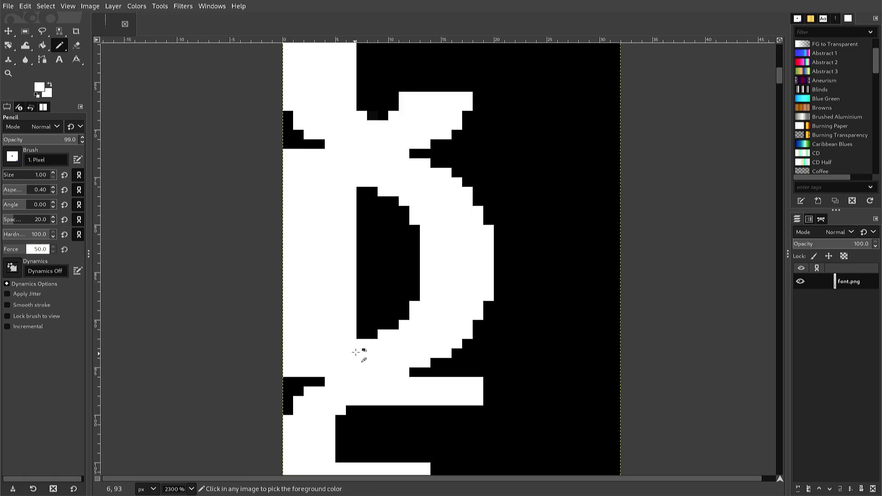
# Build a black pixel staircase along the D's counter edge, repainting one misplaced pixel white
pyautogui.keyDown('ctrl'); pyautogui.click(360, 331); pyautogui.keyUp('ctrl')
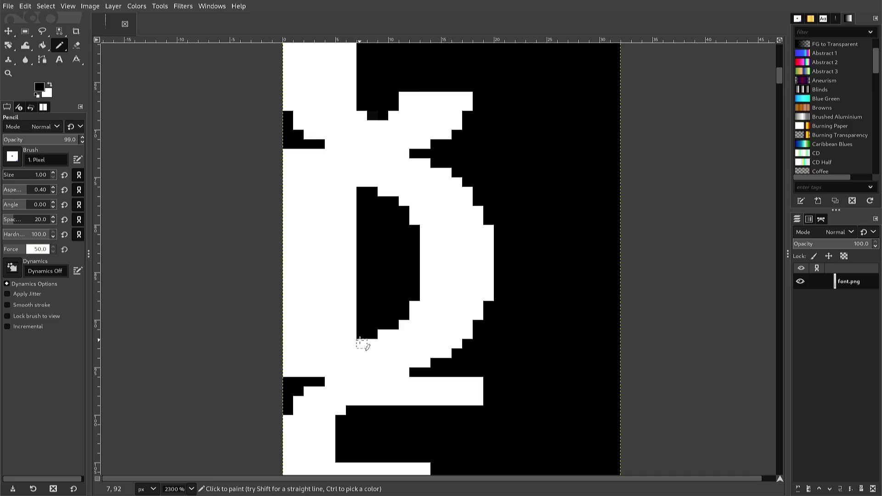
pyautogui.click(360, 342)
pyautogui.click(372, 342)
pyautogui.click(381, 333)
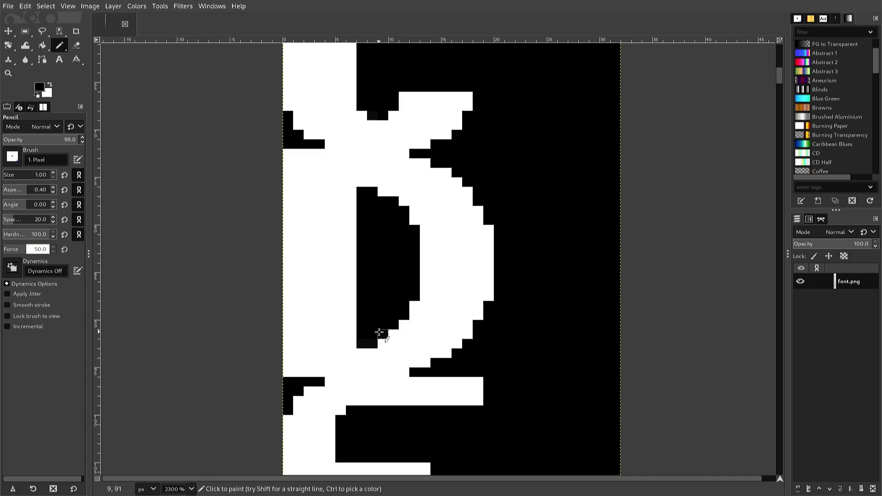
pyautogui.click(391, 333)
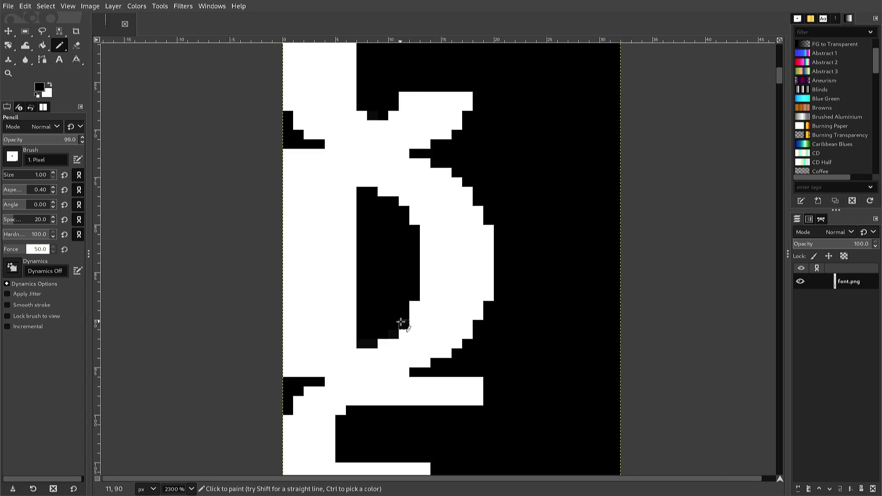
pyautogui.click(403, 324)
pyautogui.click(409, 305)
pyautogui.press('x')
pyautogui.click(410, 308)
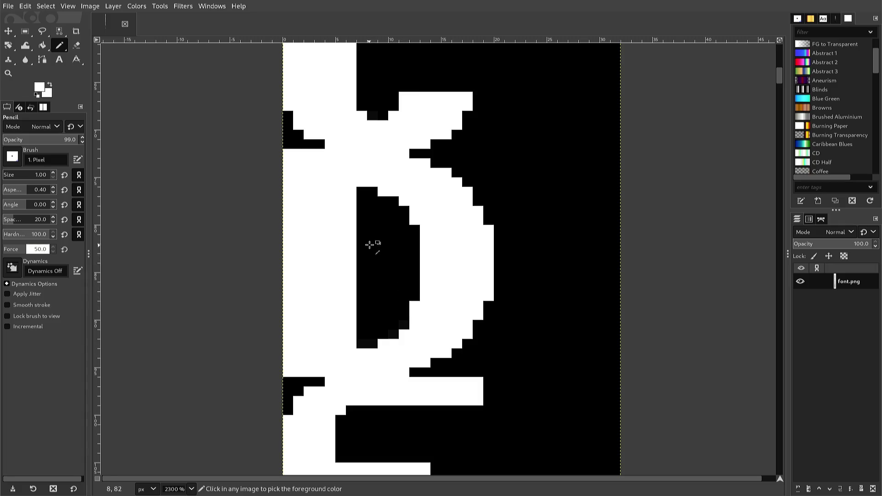
# Blacken single pixels along the top of the D's inner curve
pyautogui.keyDown('ctrl'); pyautogui.click(360, 193); pyautogui.keyUp('ctrl')
pyautogui.keyDown('ctrl'); pyautogui.click(363, 190); pyautogui.keyUp('ctrl')
pyautogui.click(362, 183)
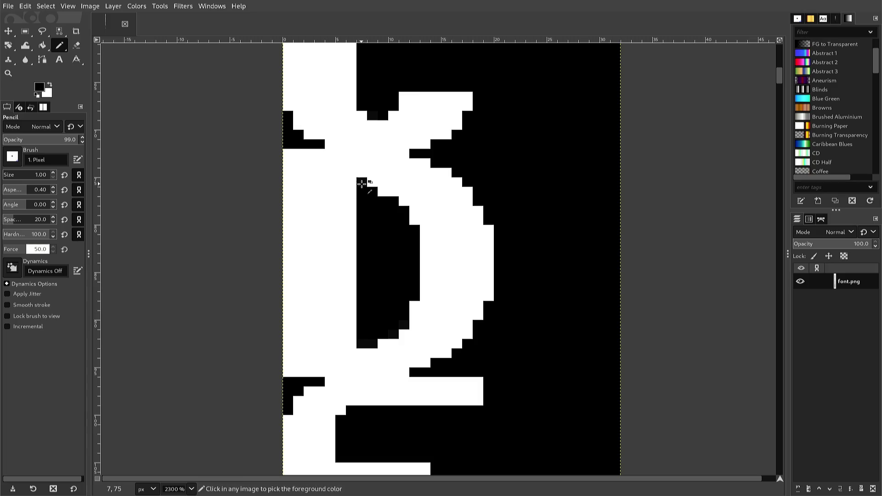
pyautogui.click(372, 183)
pyautogui.click(377, 195)
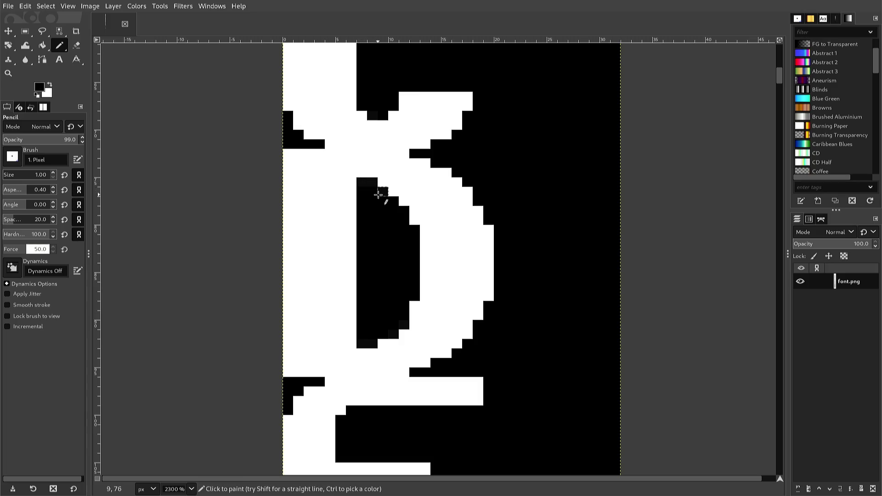
pyautogui.click(393, 192)
pyautogui.click(402, 202)
# Paint two white pixel columns beside the E's stem, running from top to bottom
pyautogui.scroll(-3, 236, 437)
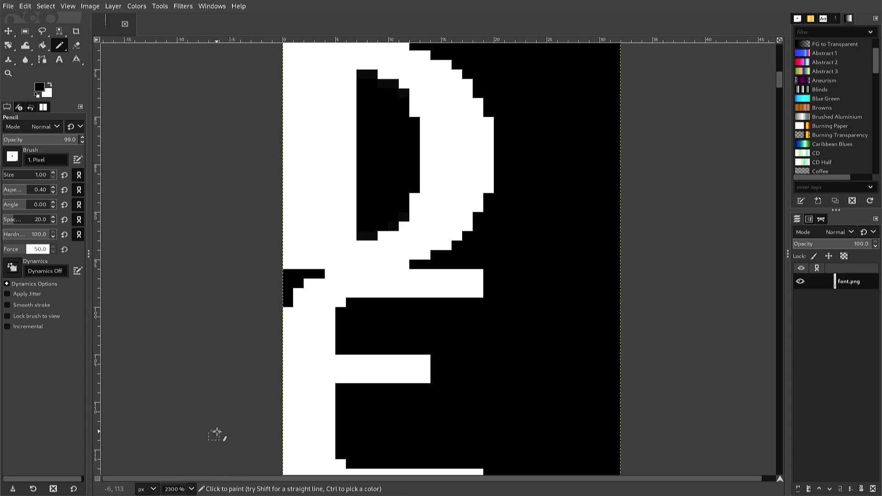
pyautogui.keyDown('ctrl'); pyautogui.click(298, 363); pyautogui.keyUp('ctrl')
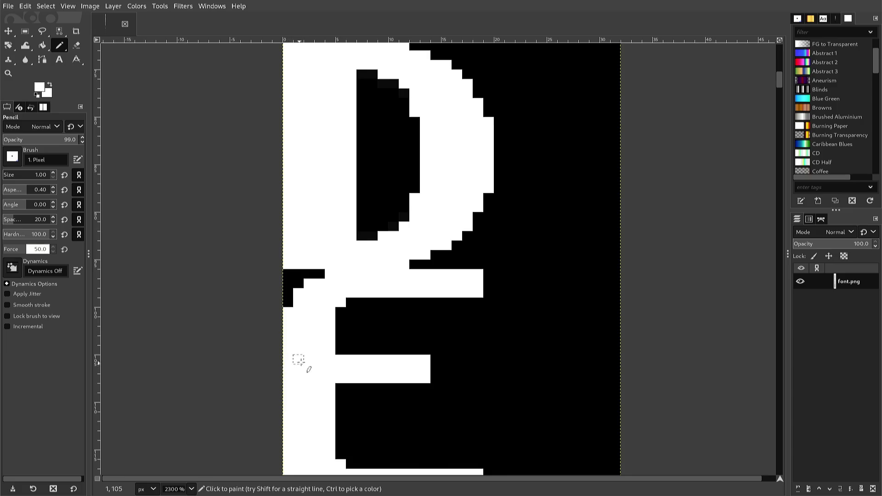
pyautogui.click(362, 303)
pyautogui.click(351, 302)
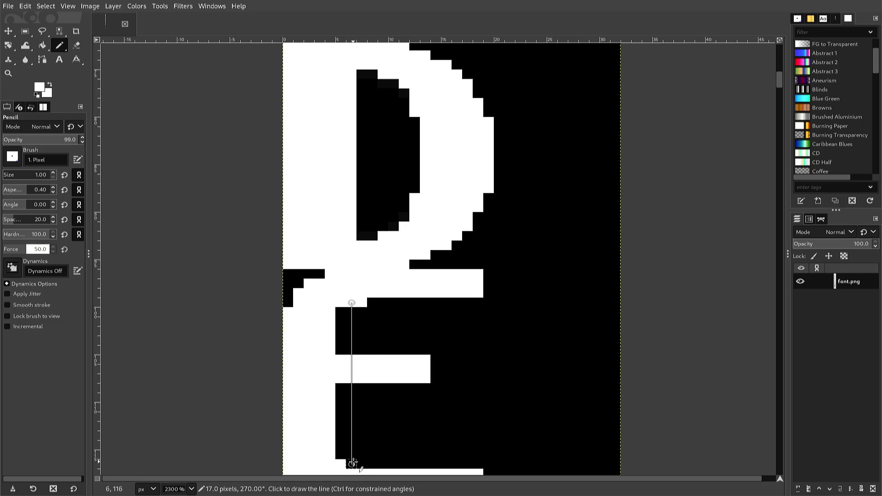
pyautogui.keyDown('shift'); pyautogui.click(352, 464); pyautogui.keyUp('shift')
pyautogui.keyDown('shift'); pyautogui.click(362, 463); pyautogui.keyUp('shift')
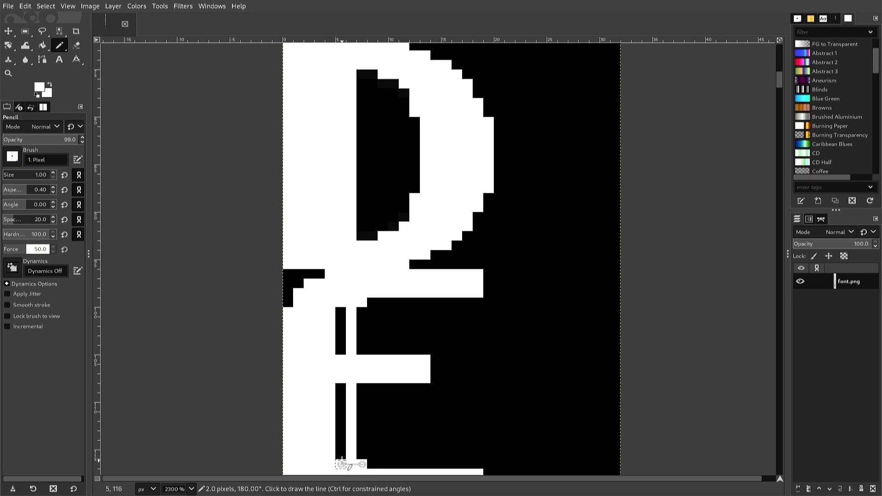
pyautogui.keyDown('shift'); pyautogui.click(340, 455); pyautogui.keyUp('shift')
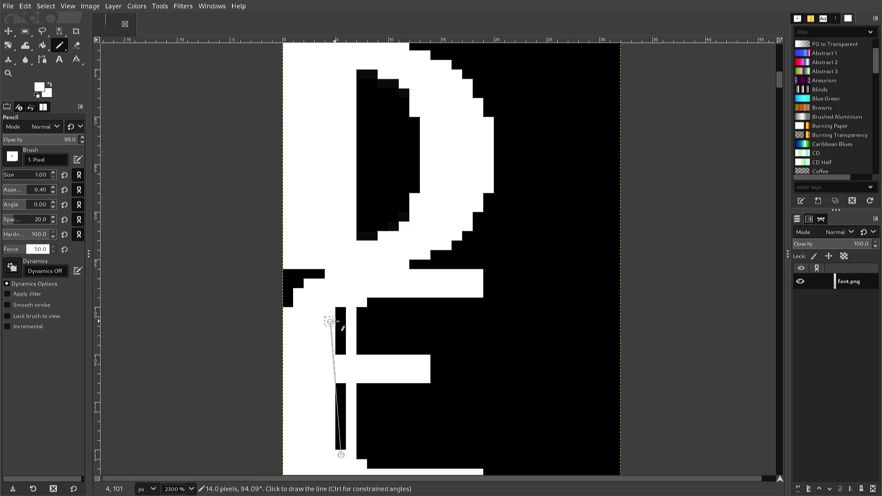
pyautogui.keyDown('shift'); pyautogui.click(341, 312); pyautogui.keyUp('shift')
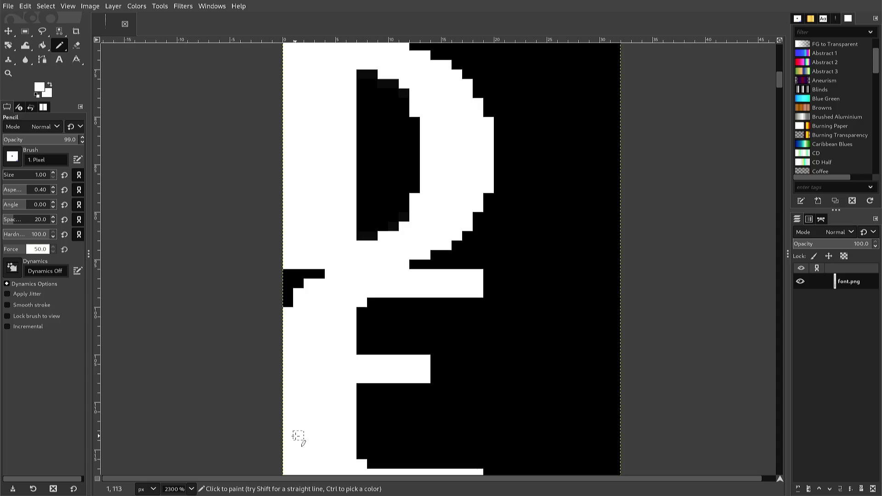
# Paint two white pixel columns down the E's lower stem so it matches the widened top
pyautogui.scroll(-5, 298, 437)
pyautogui.scroll(-1, 294, 436)
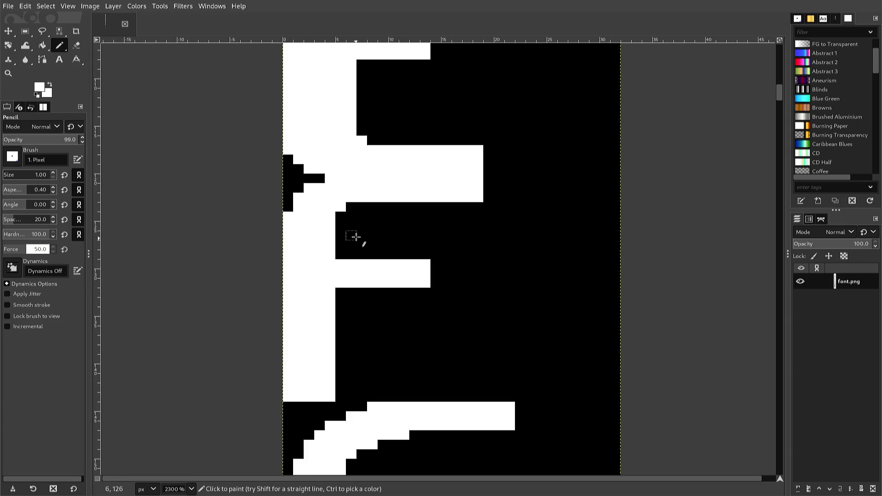
pyautogui.click(362, 207)
pyautogui.click(350, 207)
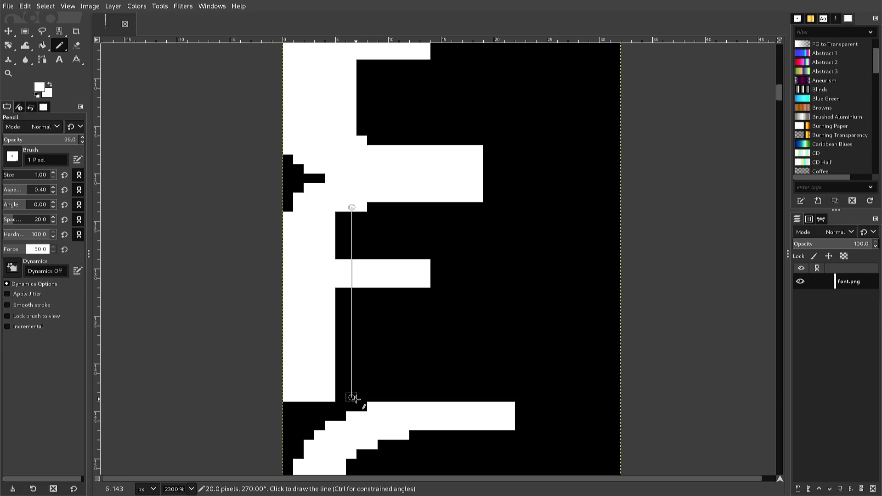
pyautogui.keyDown('shift'); pyautogui.click(352, 398); pyautogui.keyUp('shift')
pyautogui.click(341, 396)
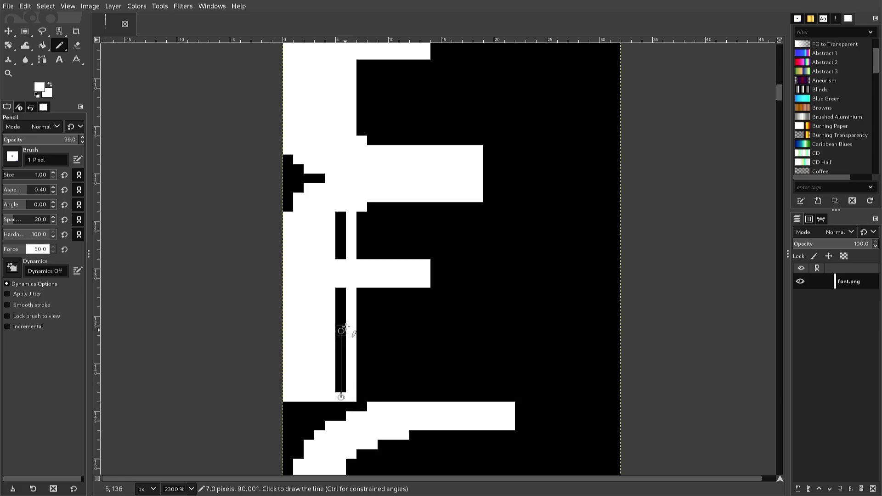
pyautogui.keyDown('shift'); pyautogui.click(341, 226); pyautogui.keyUp('shift')
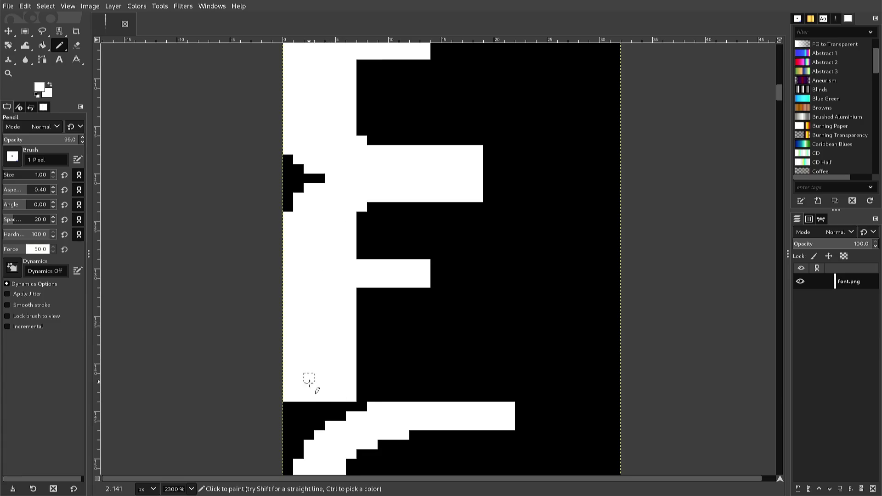
# Dismiss the stray right-click menu and scroll down to the G
pyautogui.rightClick(309, 411)
pyautogui.moveTo(310, 412)
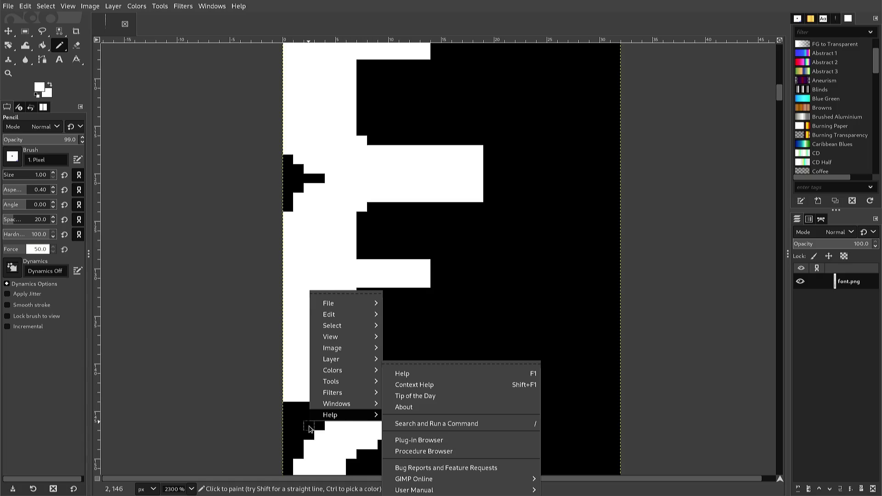
pyautogui.click(310, 430)
pyautogui.scroll(-5, 309, 425)
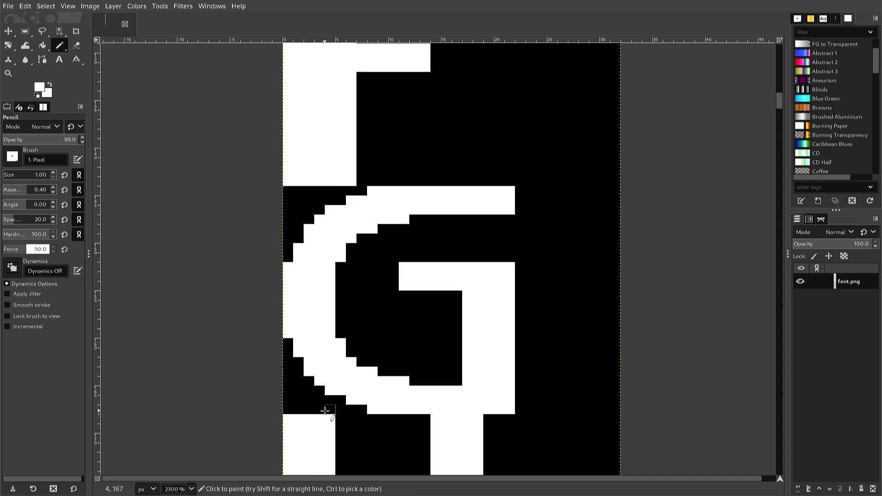
# Copy the G's inner left part, paste it shifted two pixels right, and anchor it
pyautogui.press('r')
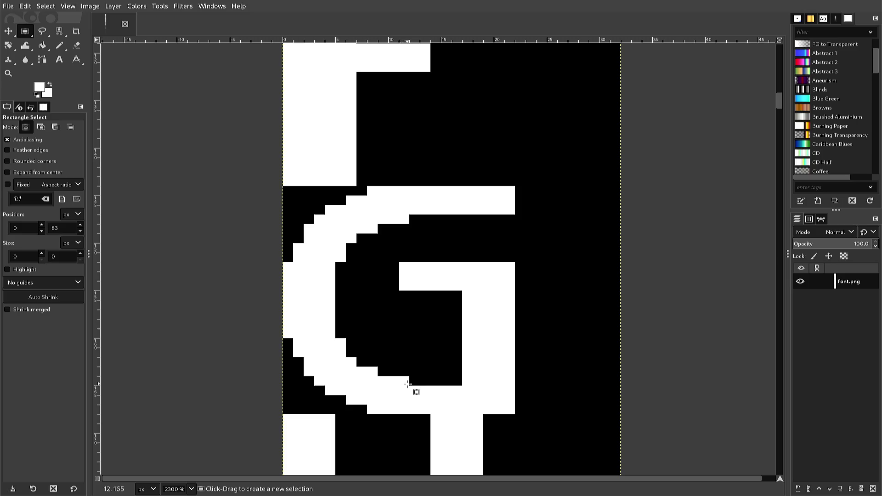
pyautogui.moveTo(404, 384)
pyautogui.mouseDown()
pyautogui.moveTo(405, 374)
pyautogui.moveTo(310, 233)
pyautogui.moveTo(316, 217)
pyautogui.mouseUp()
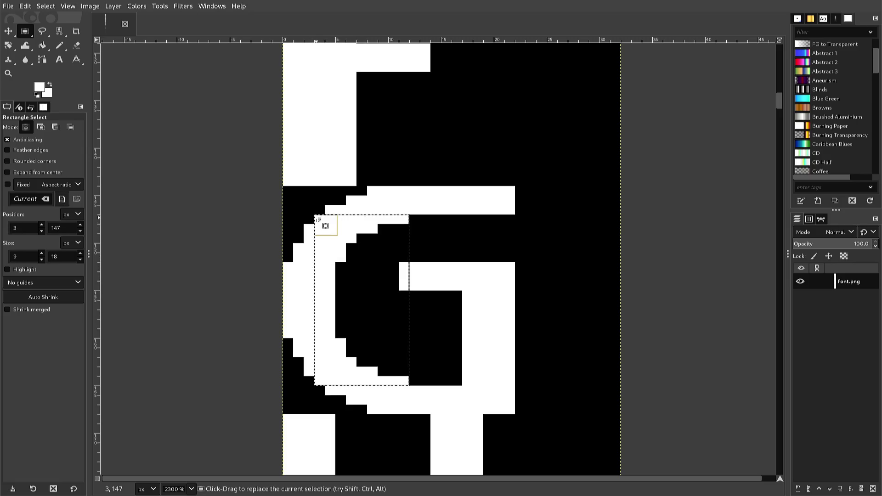
pyautogui.hotkey('ctrl', 'c')
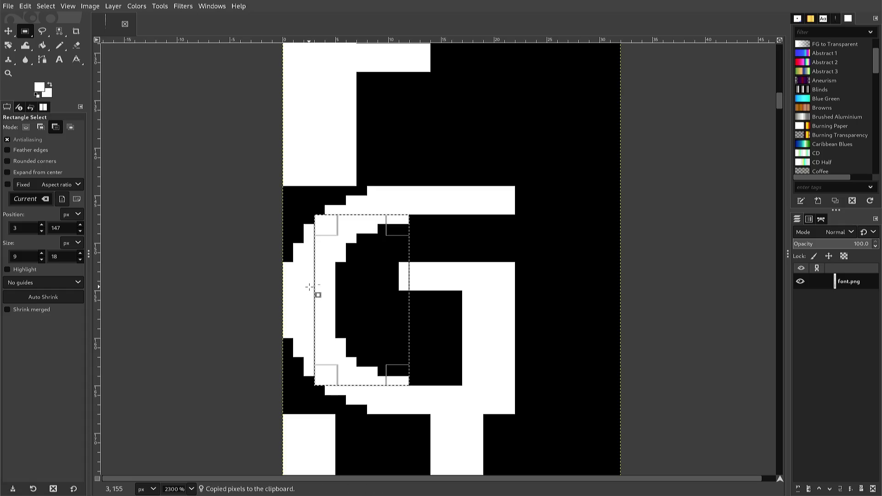
pyautogui.hotkey('ctrl', 'v')
pyautogui.press('Right')
pyautogui.press('Right')
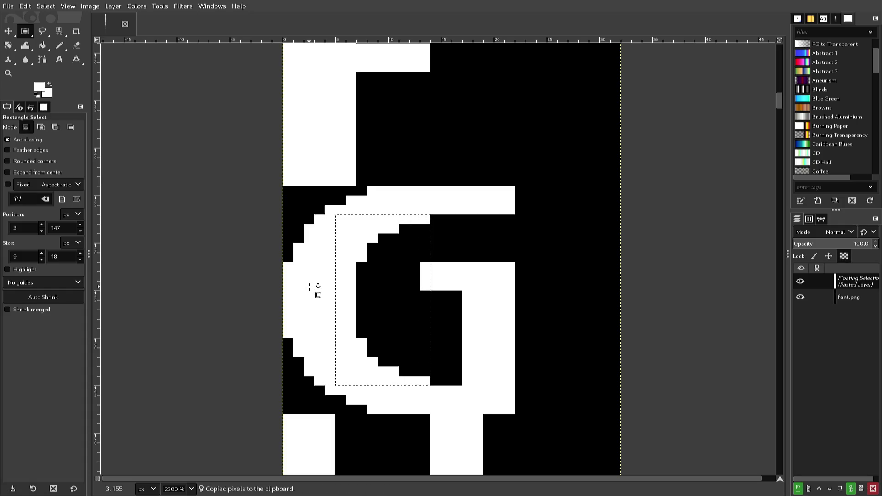
pyautogui.click(309, 287)
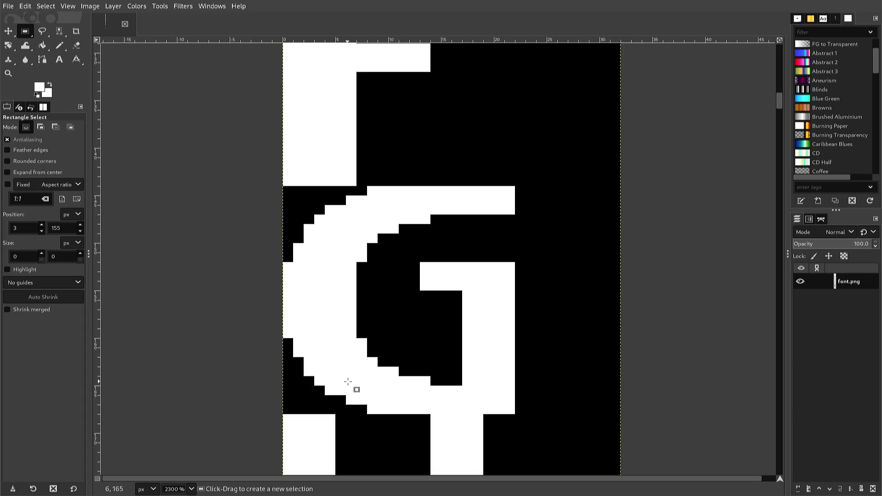
# With the pencil, paint white columns inside the G's lower counter and widen its bar leftward
pyautogui.press('n')
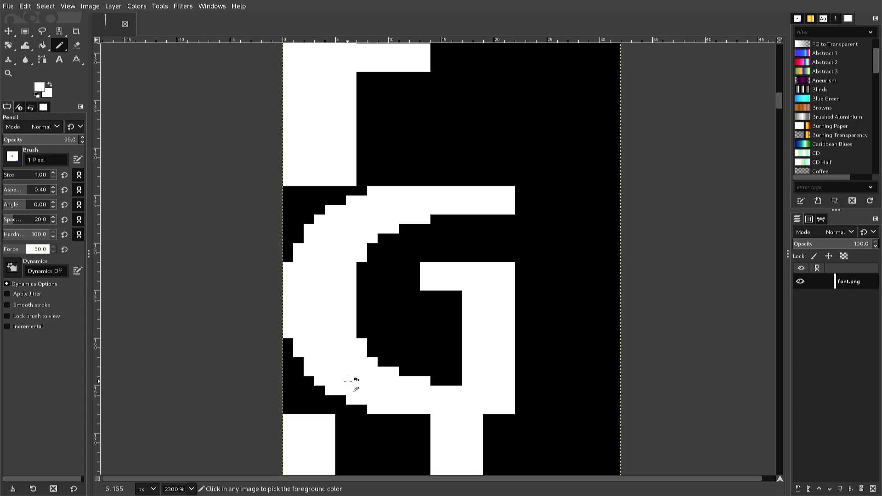
pyautogui.click(447, 381)
pyautogui.click(446, 372)
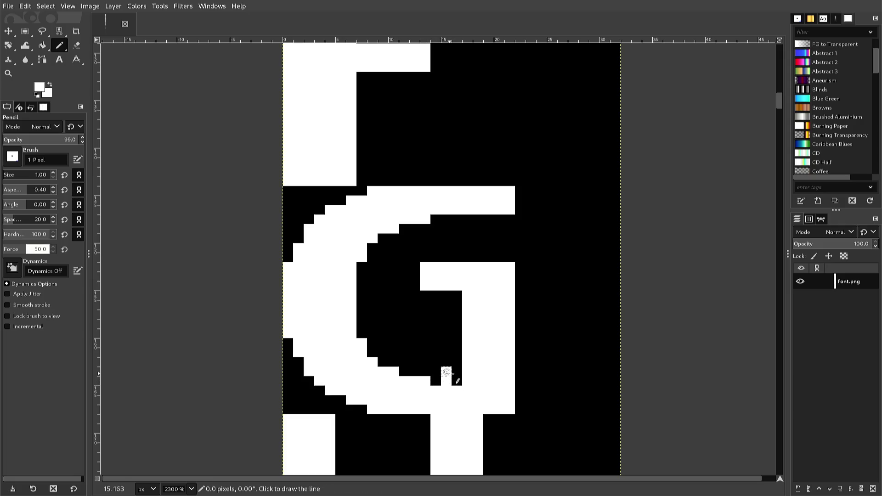
pyautogui.keyDown('shift'); pyautogui.click(446, 296); pyautogui.keyUp('shift')
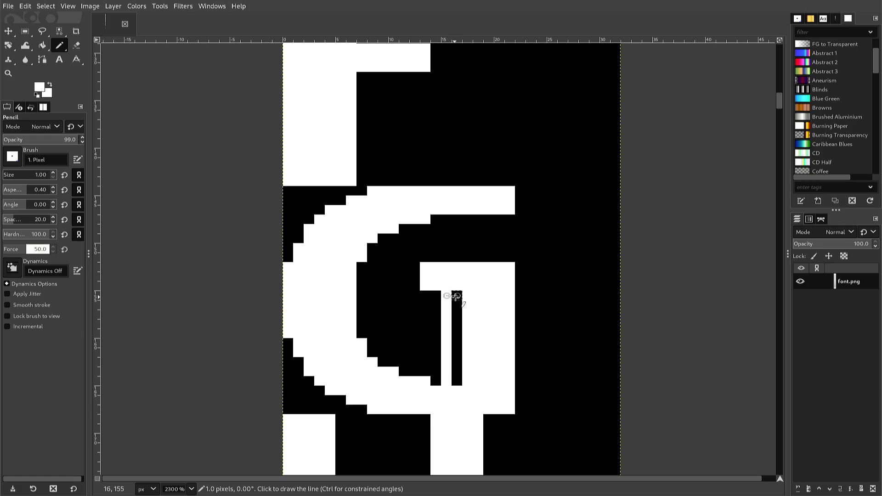
pyautogui.keyDown('shift'); pyautogui.click(457, 296); pyautogui.keyUp('shift')
pyautogui.keyDown('shift'); pyautogui.click(456, 381); pyautogui.keyUp('shift')
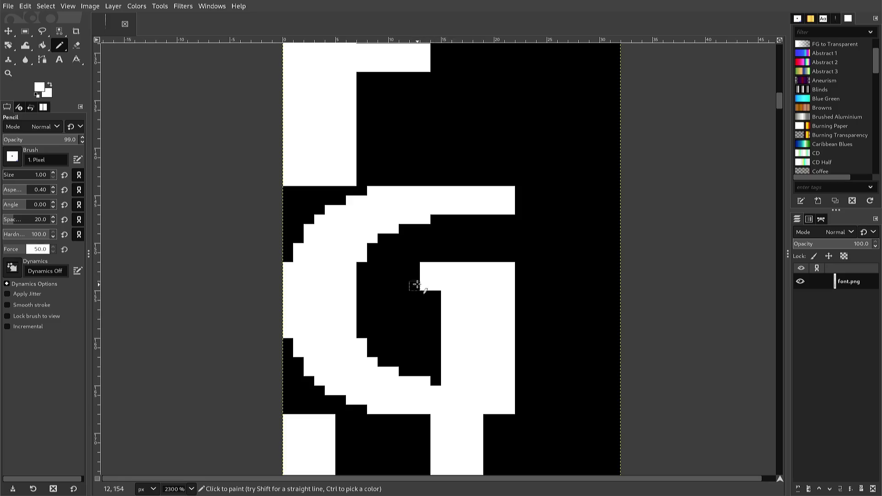
pyautogui.click(412, 274)
pyautogui.moveTo(413, 286); pyautogui.dragTo(404, 276)
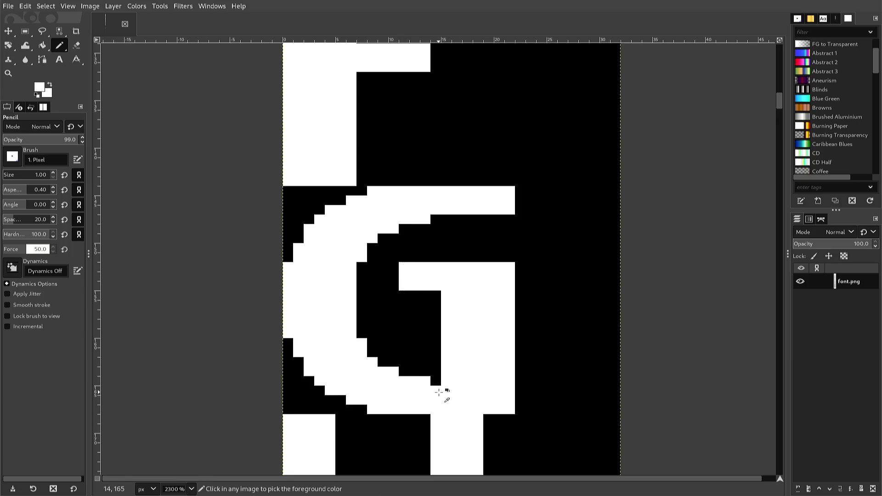
# Pick black and blacken pixels along the G's lower inner edge and inner top curve
pyautogui.keyDown('ctrl'); pyautogui.click(436, 371); pyautogui.keyUp('ctrl')
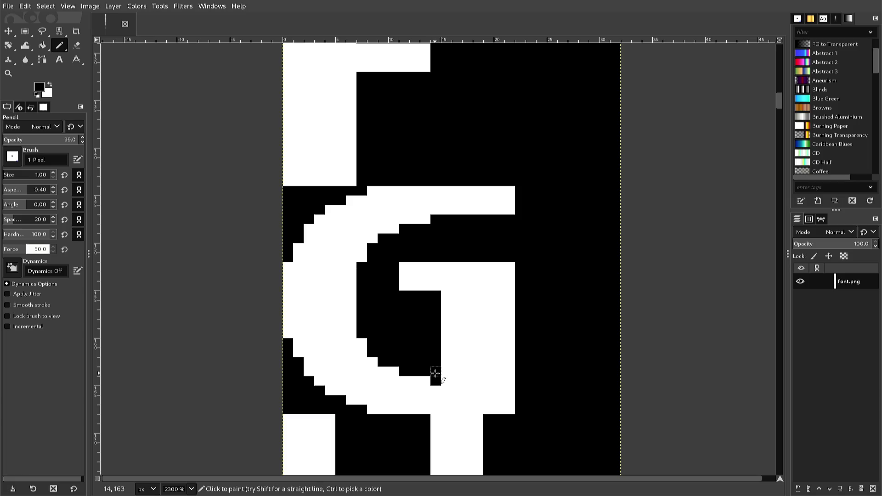
pyautogui.moveTo(434, 380); pyautogui.dragTo(373, 360)
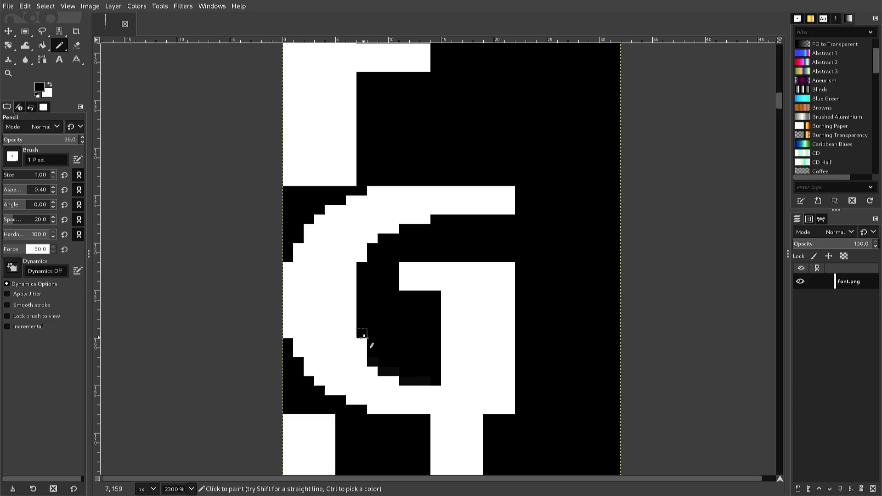
pyautogui.click(363, 344)
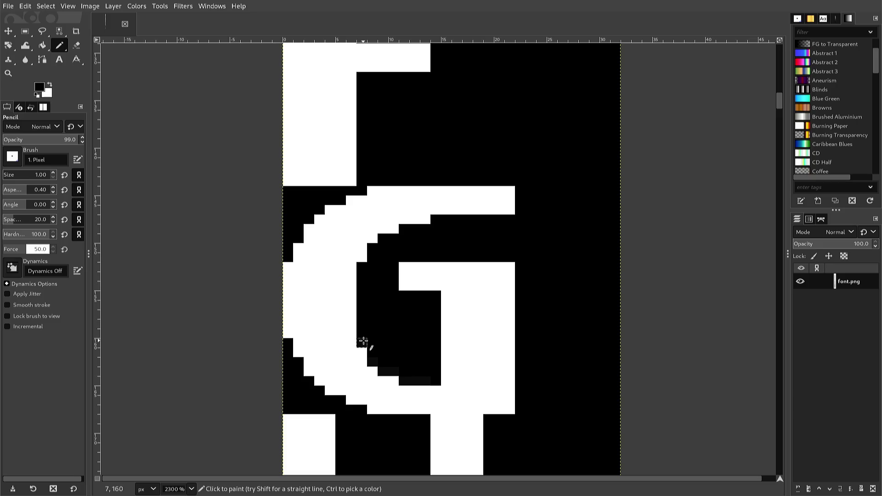
pyautogui.click(362, 257)
pyautogui.click(373, 239)
pyautogui.click(383, 228)
pyautogui.click(393, 228)
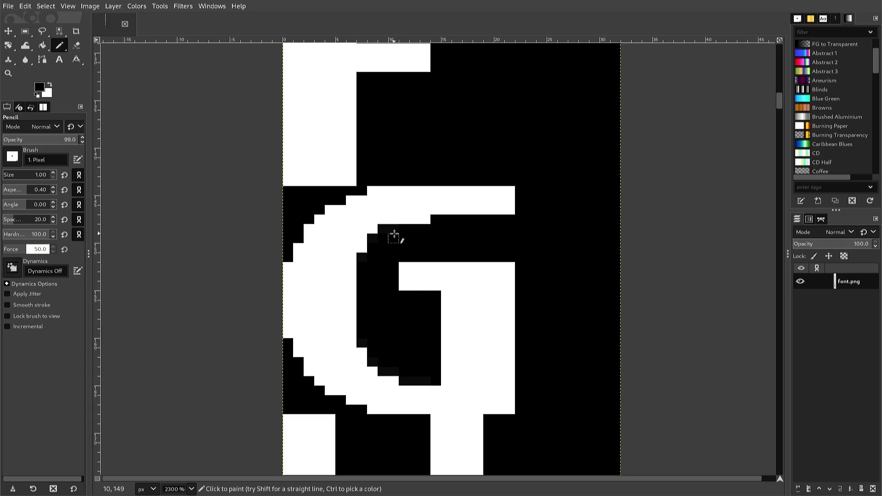
pyautogui.click(414, 219)
pyautogui.click(408, 221)
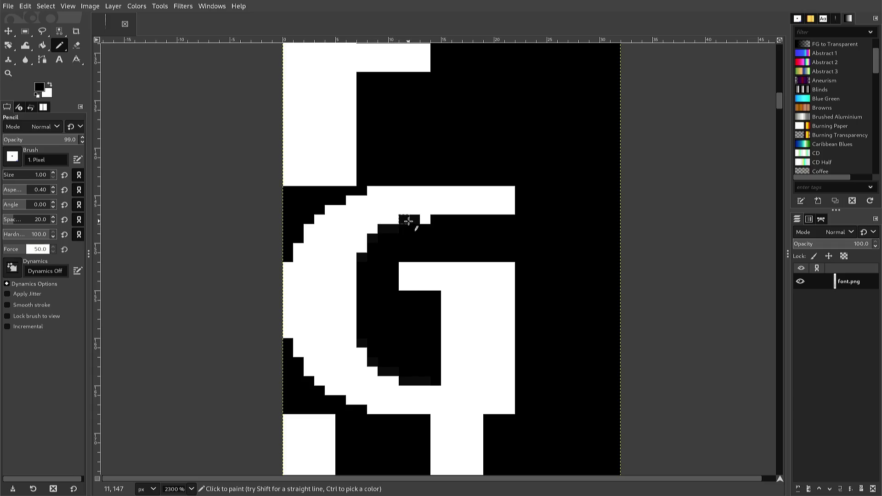
pyautogui.click(425, 219)
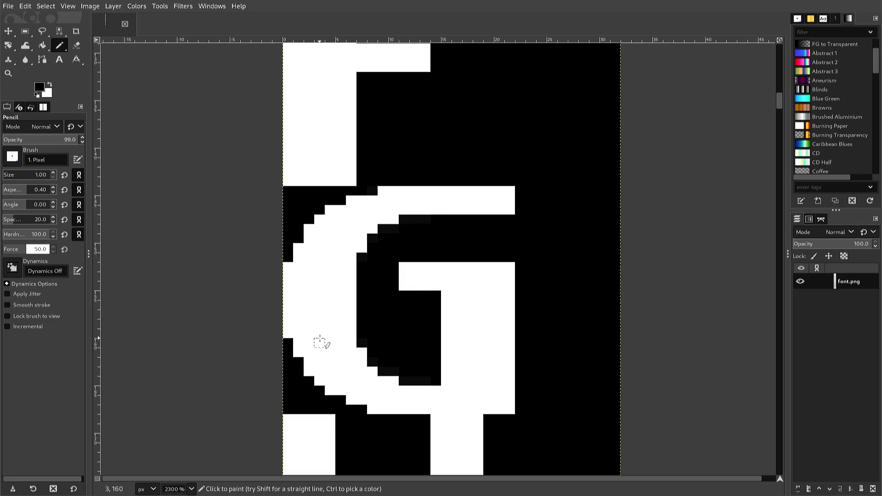
# Touch up the G's left and lower-left edges, alternating white and black pixels
pyautogui.click(304, 379)
pyautogui.keyDown('ctrl'); pyautogui.click(351, 398); pyautogui.keyUp('ctrl')
pyautogui.click(340, 398)
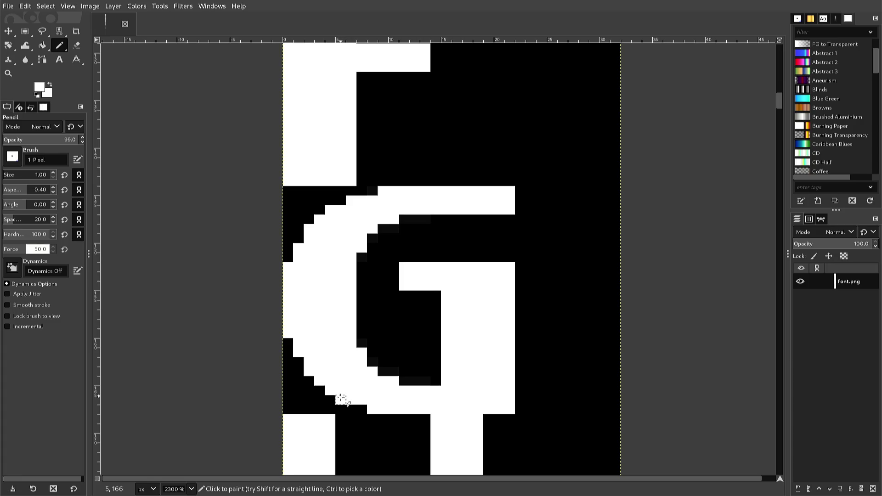
pyautogui.keyDown('ctrl'); pyautogui.click(333, 402); pyautogui.keyUp('ctrl')
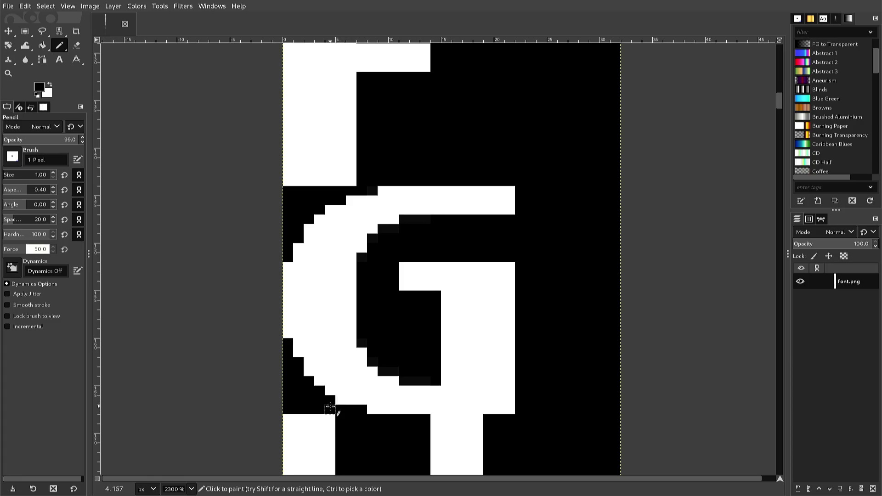
pyautogui.moveTo(333, 402); pyautogui.dragTo(375, 410)
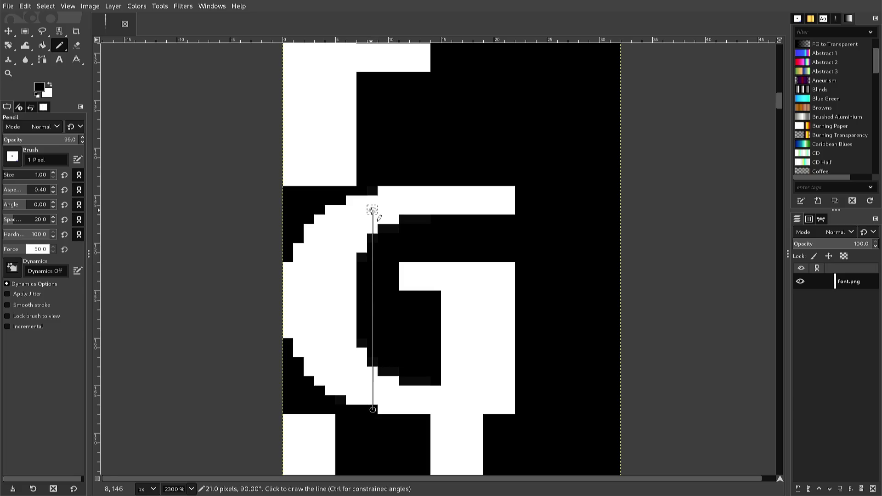
pyautogui.keyDown('ctrl'); pyautogui.click(309, 332); pyautogui.keyUp('ctrl')
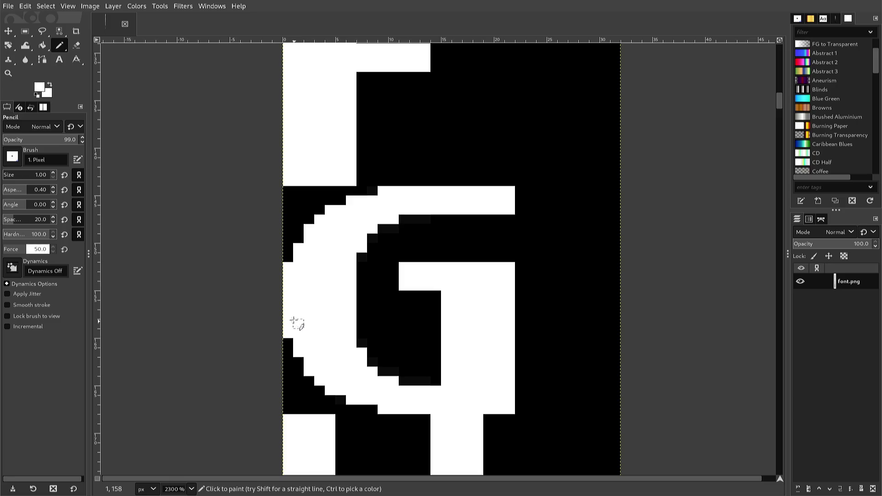
pyautogui.keyDown('ctrl'); pyautogui.click(287, 341); pyautogui.keyUp('ctrl')
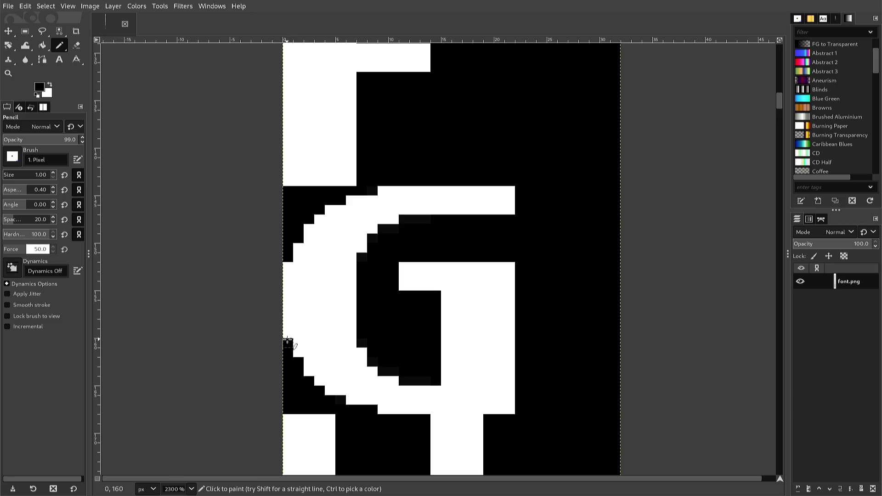
pyautogui.click(288, 334)
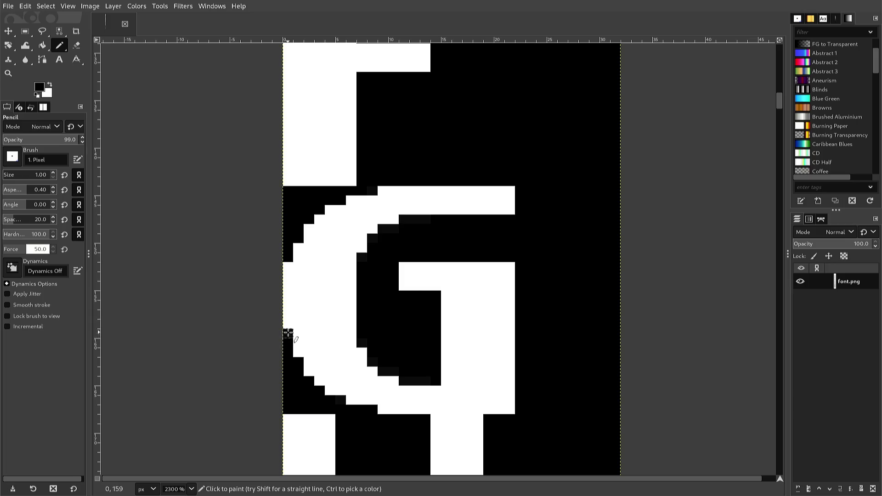
pyautogui.click(289, 265)
# Scroll up to the B, then back down past K, E and F until the H shows
pyautogui.scroll(10, 321, 307)
pyautogui.scroll(3, 320, 306)
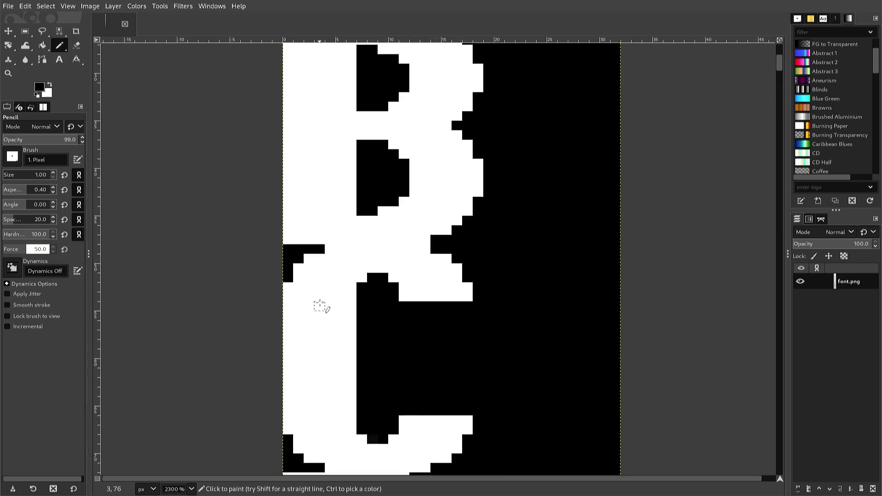
pyautogui.scroll(3, 320, 301)
pyautogui.scroll(4, 320, 303)
pyautogui.scroll(2, 320, 307)
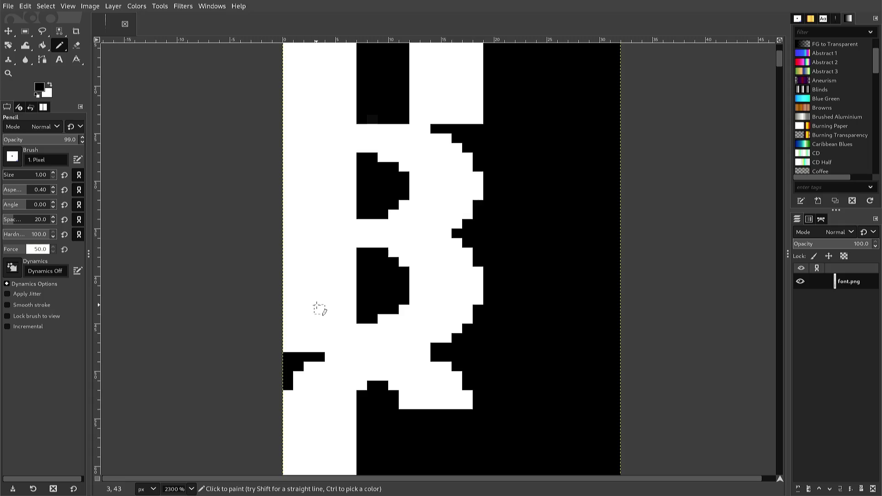
pyautogui.scroll(2, 319, 308)
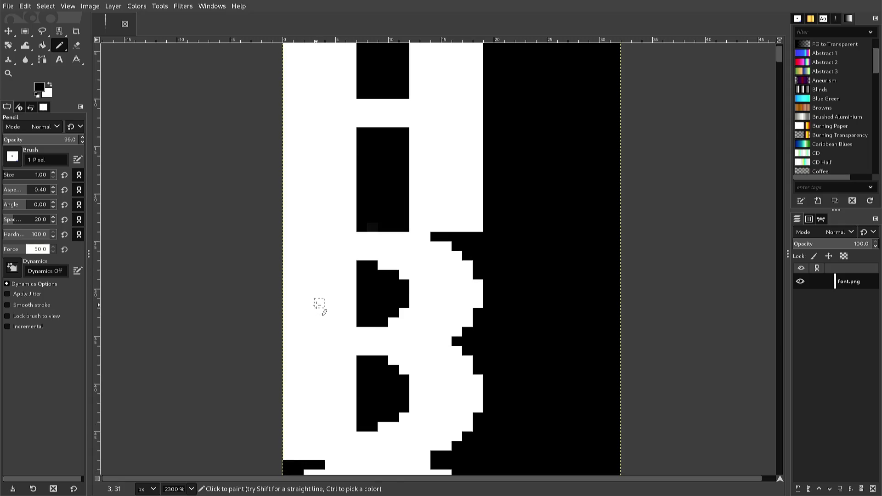
pyautogui.scroll(-2, 315, 307)
pyautogui.scroll(-2, 309, 314)
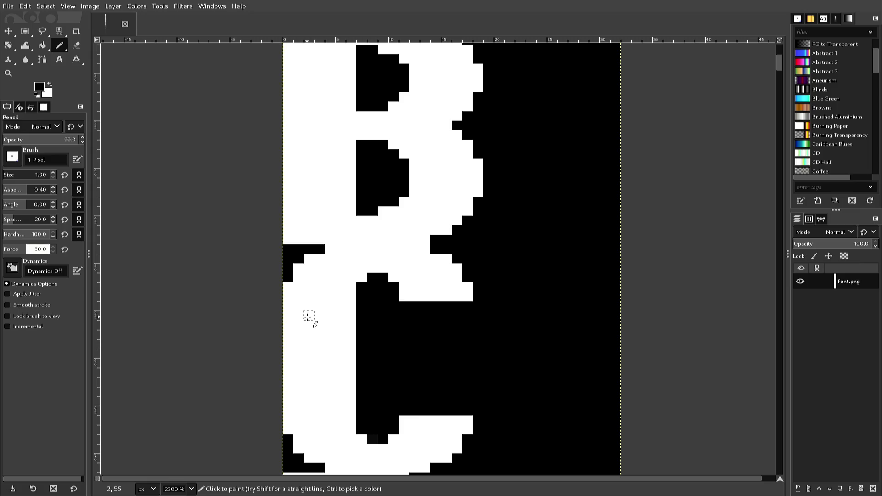
pyautogui.scroll(-2, 309, 317)
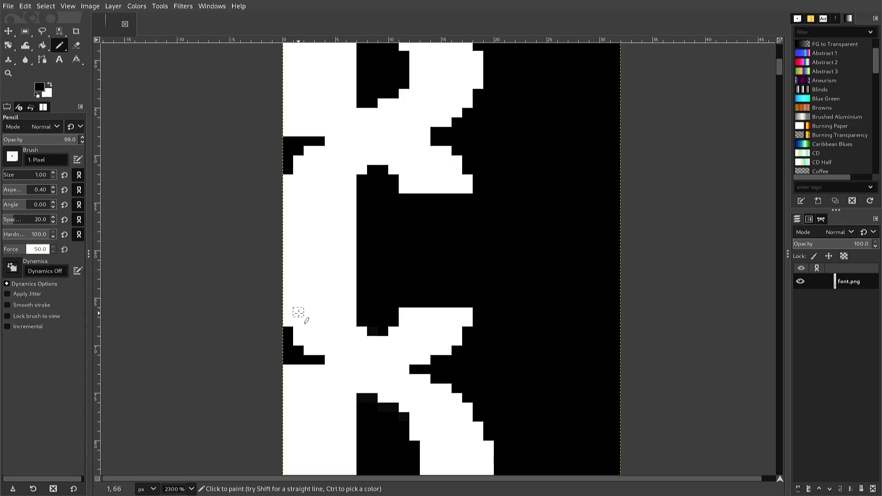
pyautogui.scroll(-2, 295, 311)
pyautogui.scroll(-2, 291, 321)
pyautogui.scroll(-2, 287, 324)
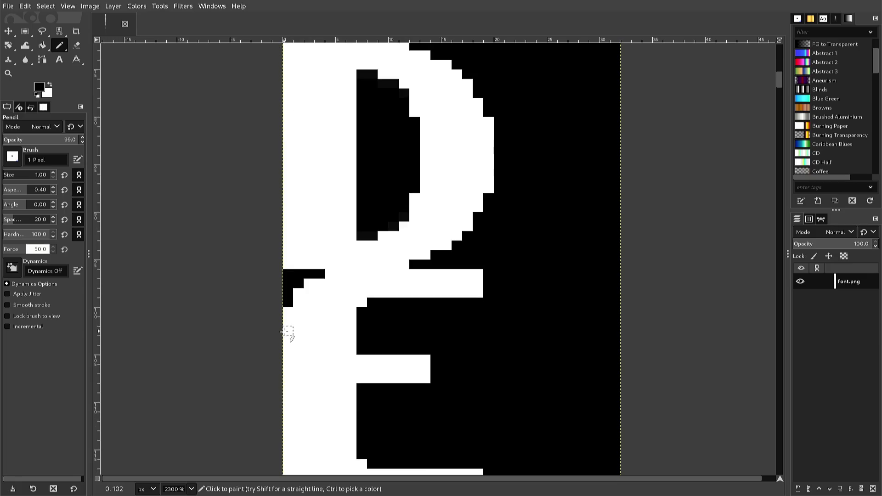
pyautogui.scroll(-2, 287, 332)
pyautogui.scroll(-2, 281, 334)
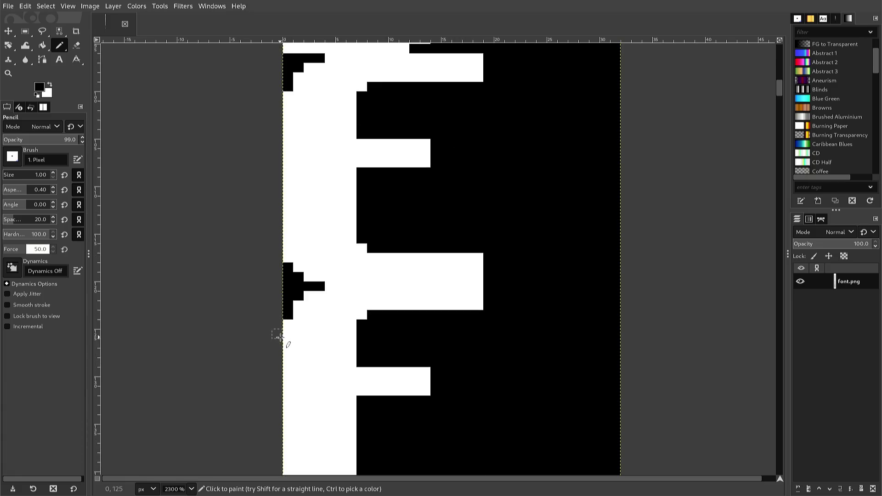
pyautogui.scroll(-2, 280, 334)
pyautogui.scroll(-2, 280, 334)
pyautogui.scroll(-4, 280, 334)
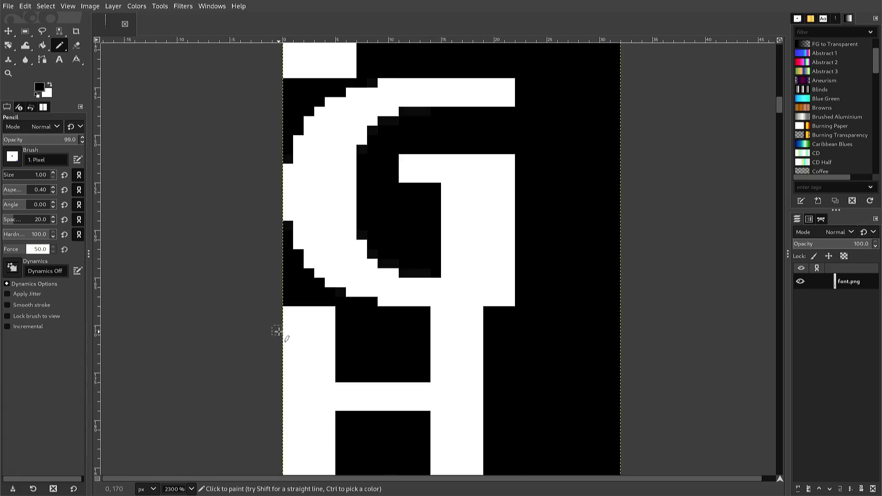
pyautogui.scroll(-2, 279, 330)
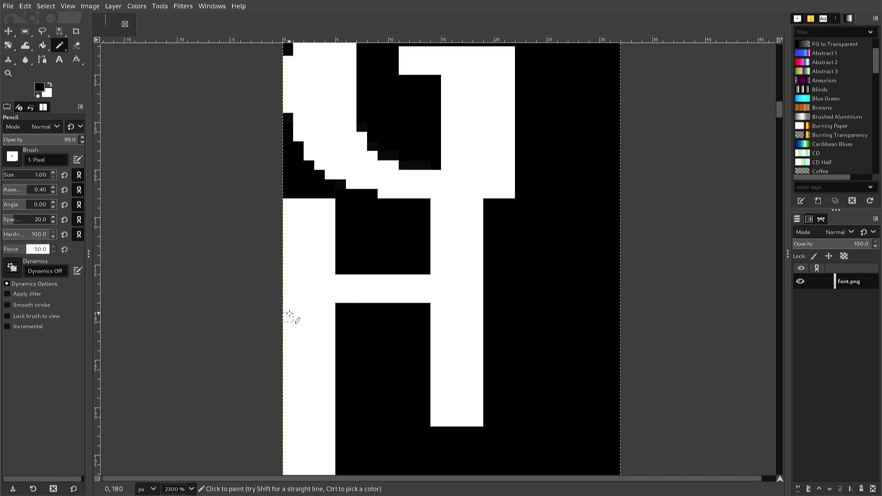
# Pick white and draw two white pixel columns along the inner edge of the H's left leg
pyautogui.keyDown('ctrl'); pyautogui.click(288, 317); pyautogui.keyUp('ctrl')
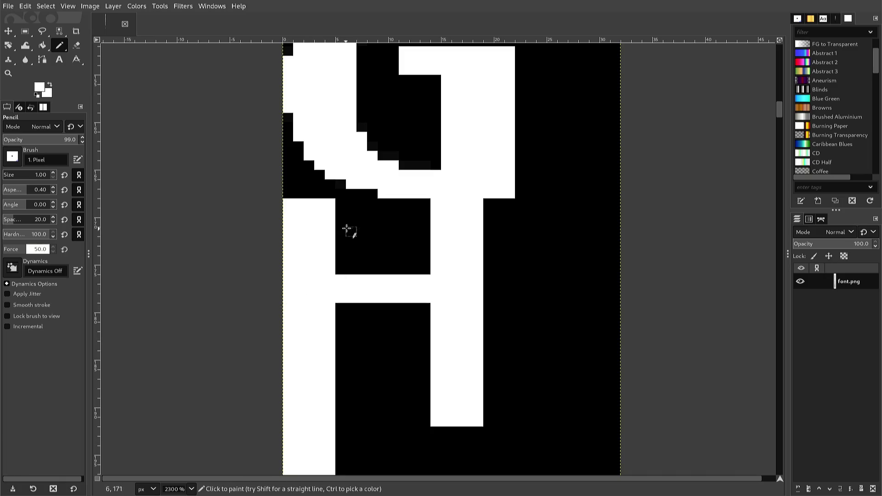
pyautogui.moveTo(349, 216)
pyautogui.mouseDown()
pyautogui.moveTo(341, 231)
pyautogui.moveTo(340, 210)
pyautogui.mouseUp()
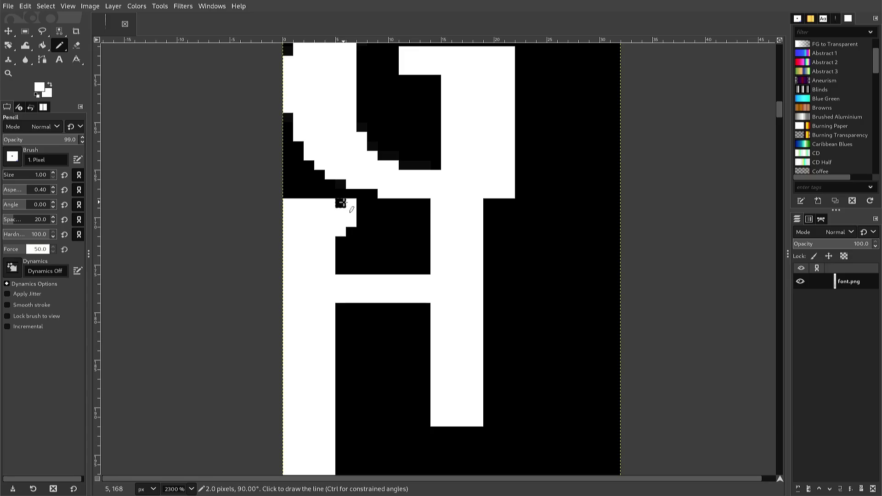
pyautogui.keyDown('shift'); pyautogui.click(341, 202); pyautogui.keyUp('shift')
pyautogui.click(352, 232)
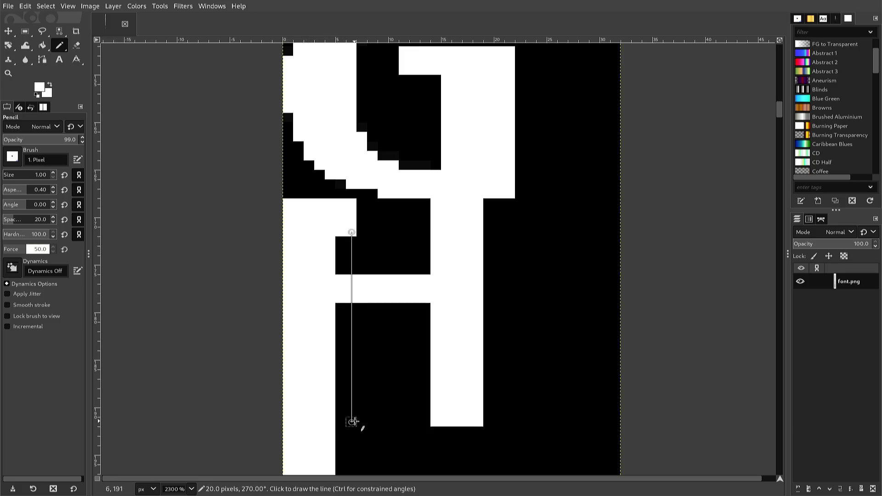
pyautogui.keyDown('shift'); pyautogui.click(352, 422); pyautogui.keyUp('shift')
pyautogui.keyDown('shift'); pyautogui.click(340, 422); pyautogui.keyUp('shift')
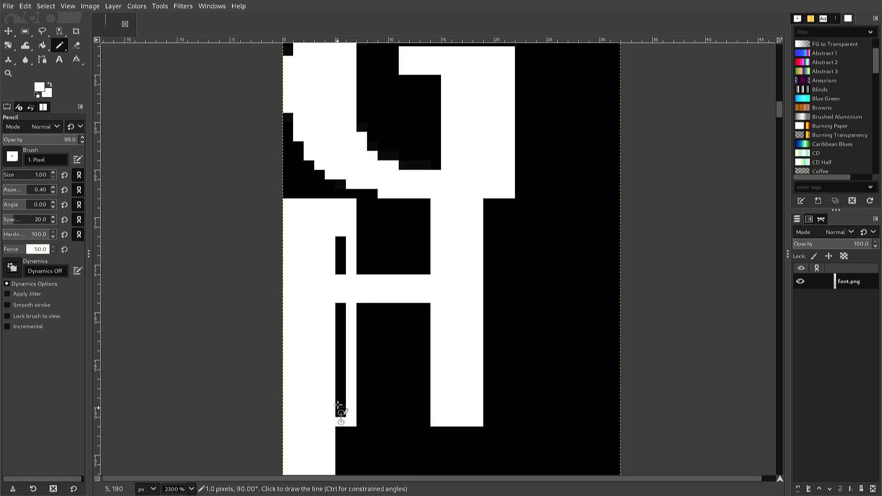
pyautogui.keyDown('shift'); pyautogui.click(340, 232); pyautogui.keyUp('shift')
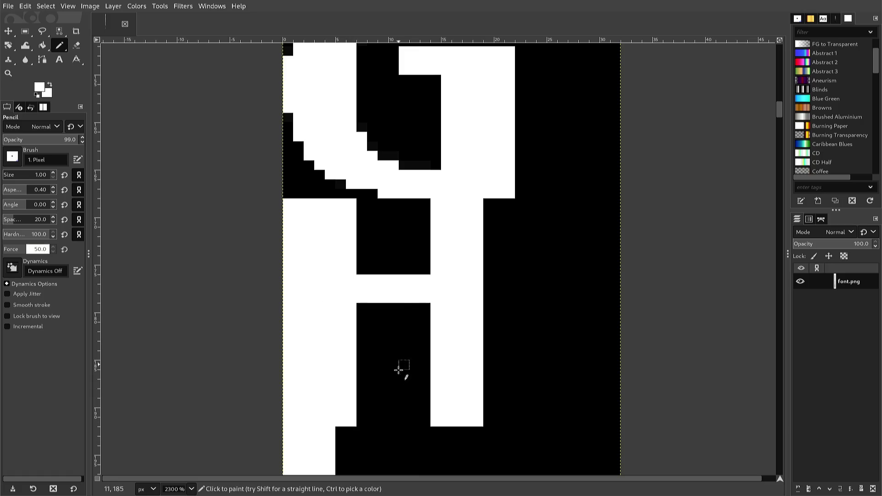
# Draw two white columns along the H's right leg, filling the leftover black stripe
pyautogui.moveTo(414, 421); pyautogui.dragTo(425, 422)
pyautogui.click(414, 412)
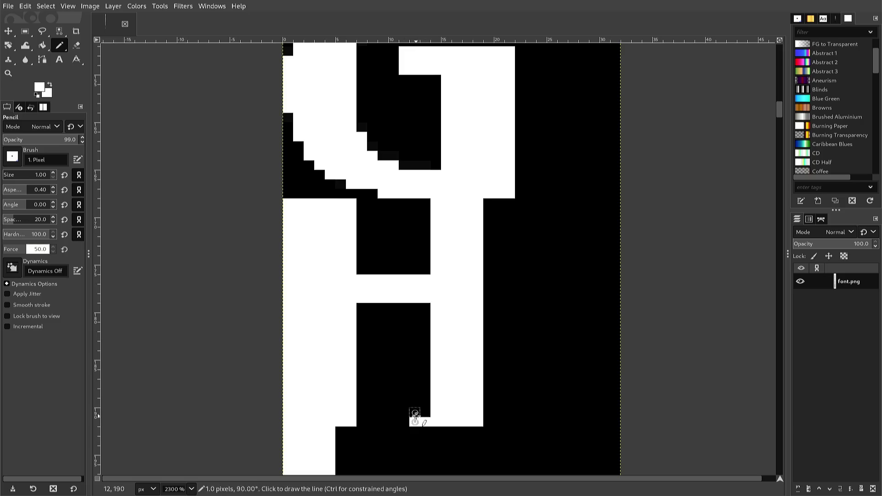
pyautogui.keyDown('shift'); pyautogui.click(415, 204); pyautogui.keyUp('shift')
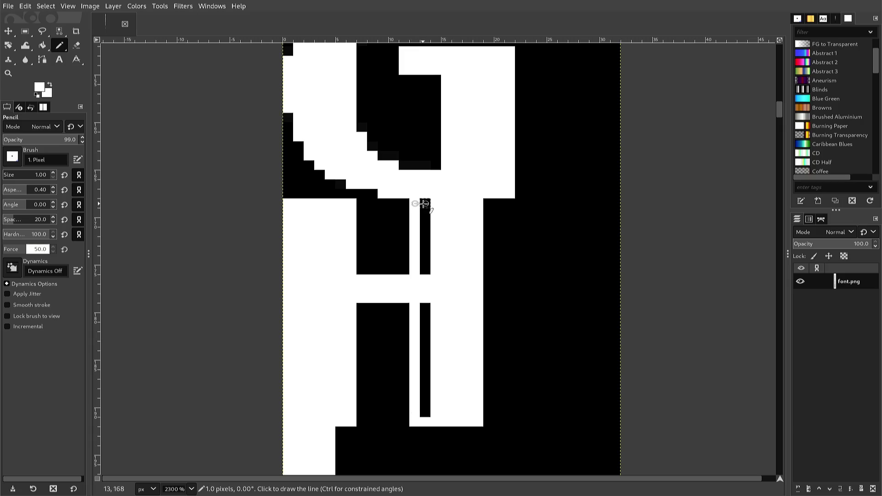
pyautogui.click(426, 203)
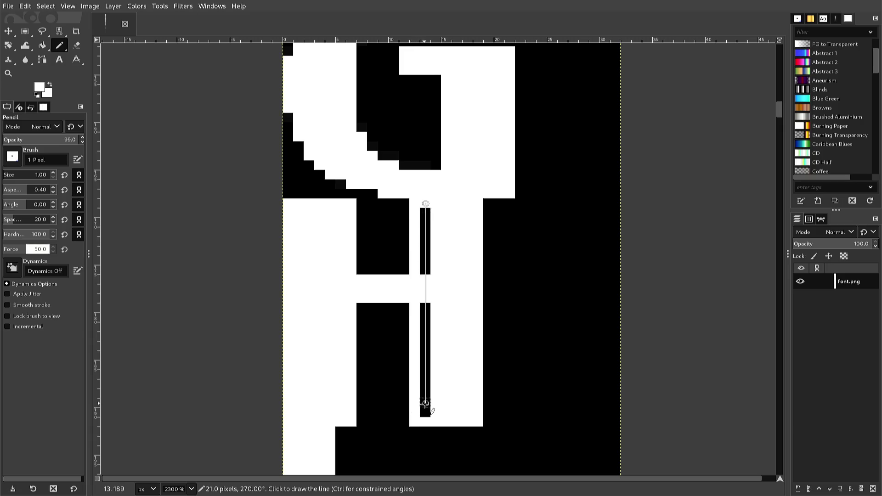
pyautogui.keyDown('shift'); pyautogui.click(425, 412); pyautogui.keyUp('shift')
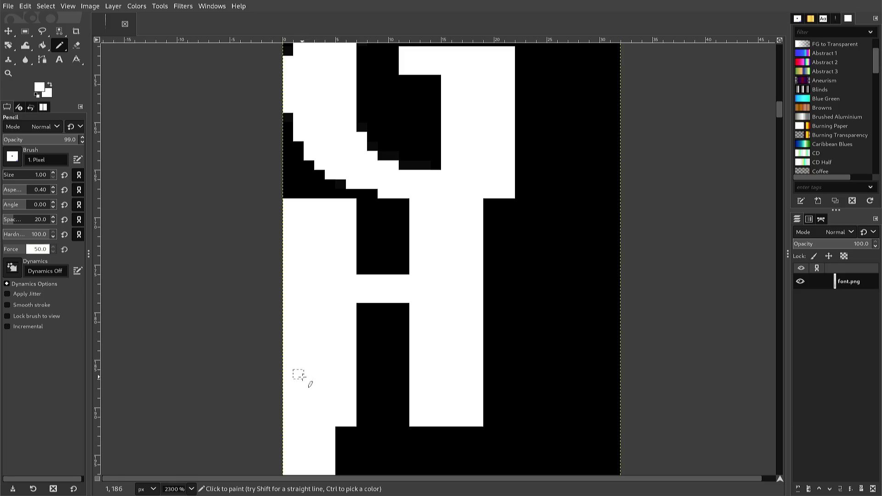
# Paint white columns along the right edge of the long stroke below the H's left leg
pyautogui.scroll(-2, 275, 423)
pyautogui.scroll(-2, 278, 431)
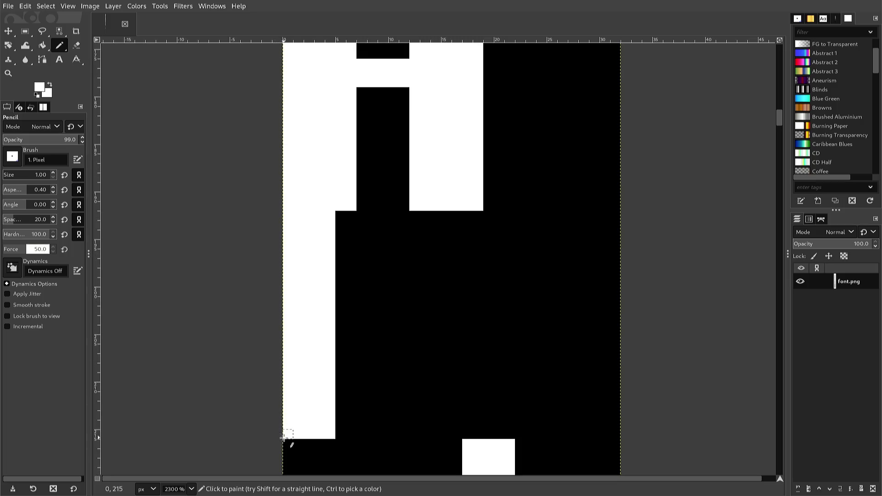
pyautogui.moveTo(340, 433); pyautogui.dragTo(351, 434)
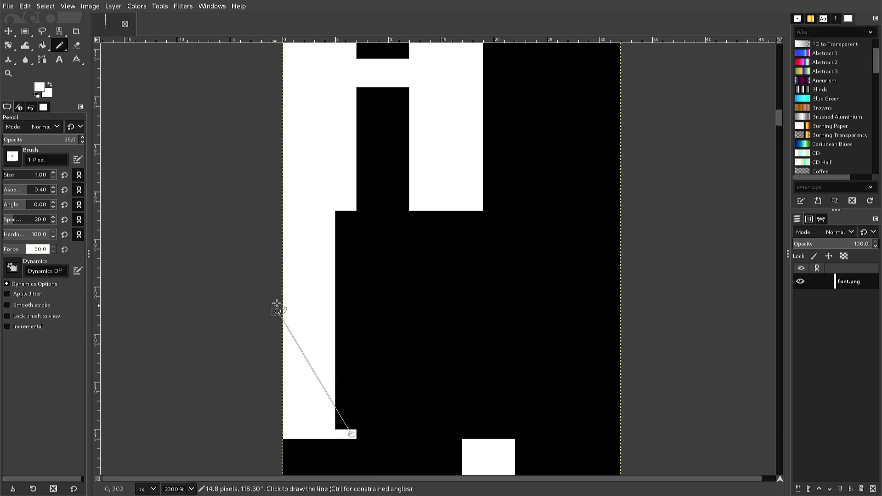
pyautogui.click(351, 215)
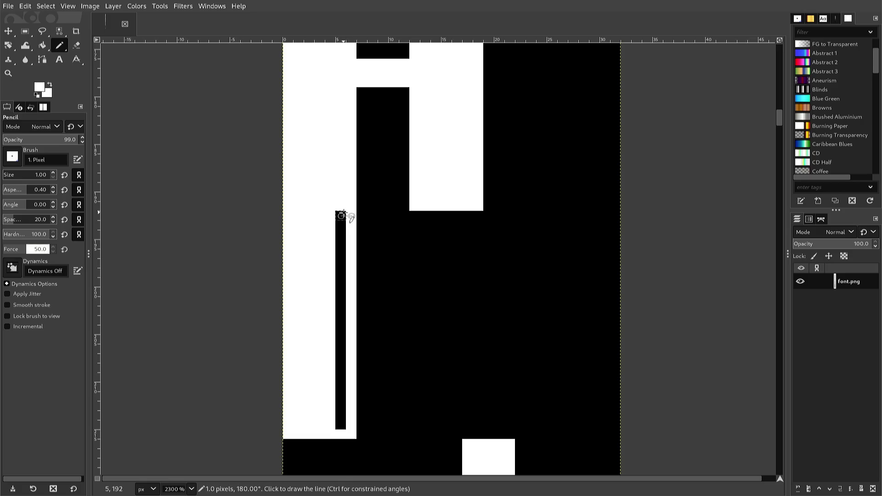
pyautogui.click(341, 215)
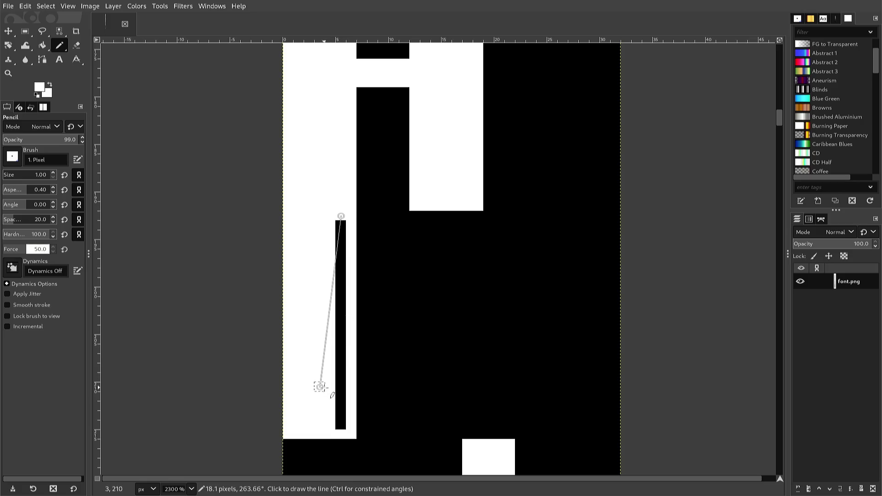
pyautogui.keyDown('shift'); pyautogui.click(338, 420); pyautogui.keyUp('shift')
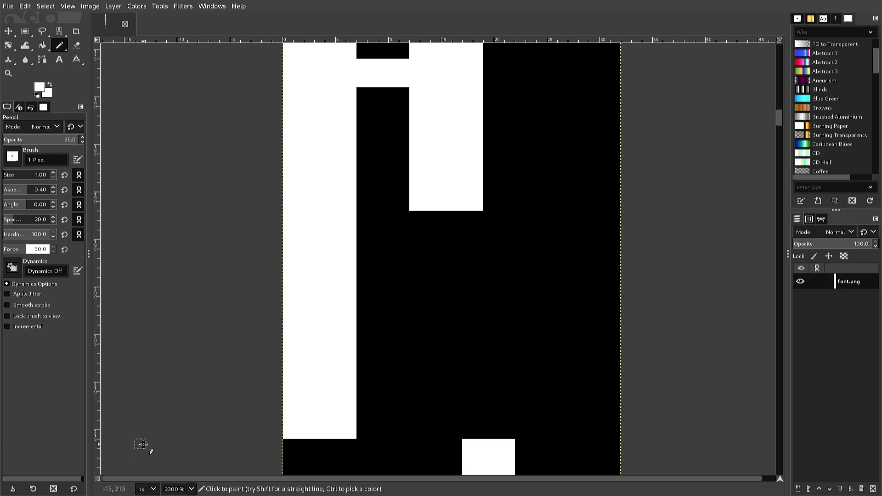
# Scroll on toward the K and bring up the Export Image dialog for font.png
pyautogui.scroll(-5, 150, 452)
pyautogui.scroll(-5, 147, 456)
pyautogui.scroll(-3, 146, 458)
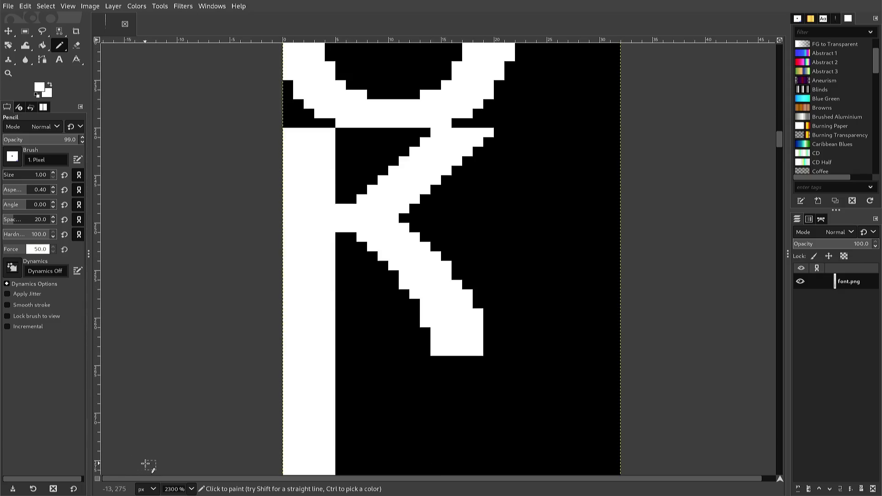
pyautogui.scroll(3, 145, 461)
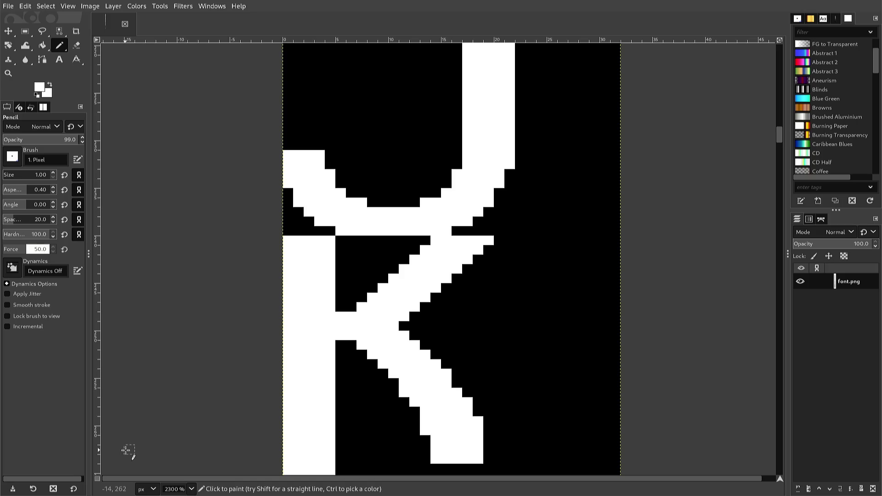
pyautogui.press('shift')
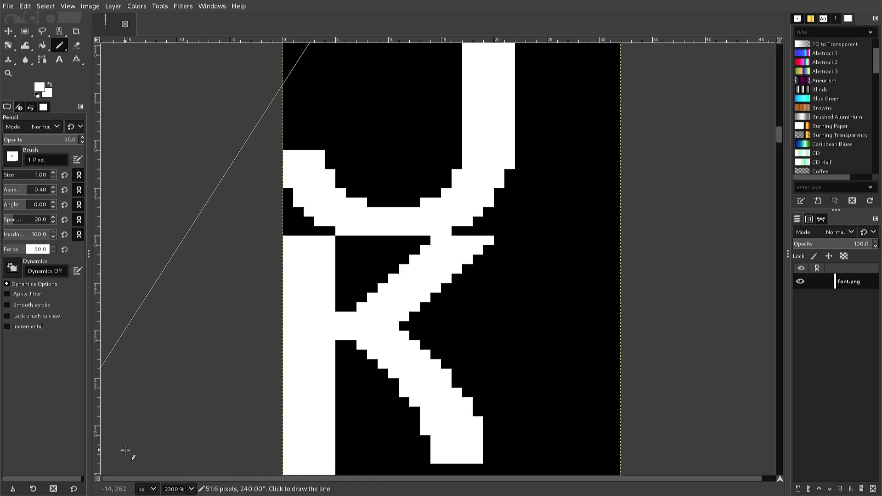
pyautogui.hotkey('ctrl', 'shift', 'e')
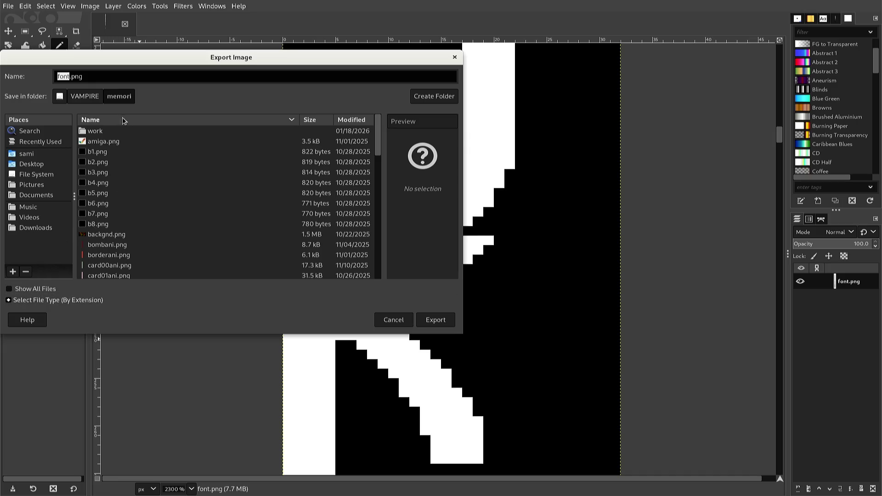
# Go up to VAMPIRE, open the 68ki26 folder, and export font.png with the PNG options confirmed
pyautogui.click(89, 97)
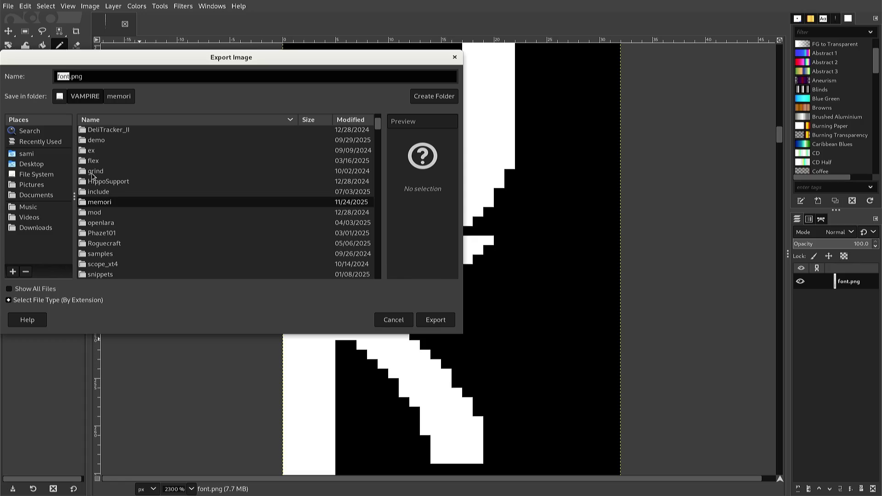
pyautogui.scroll(1, 92, 175)
pyautogui.scroll(1, 92, 175)
pyautogui.scroll(1, 91, 175)
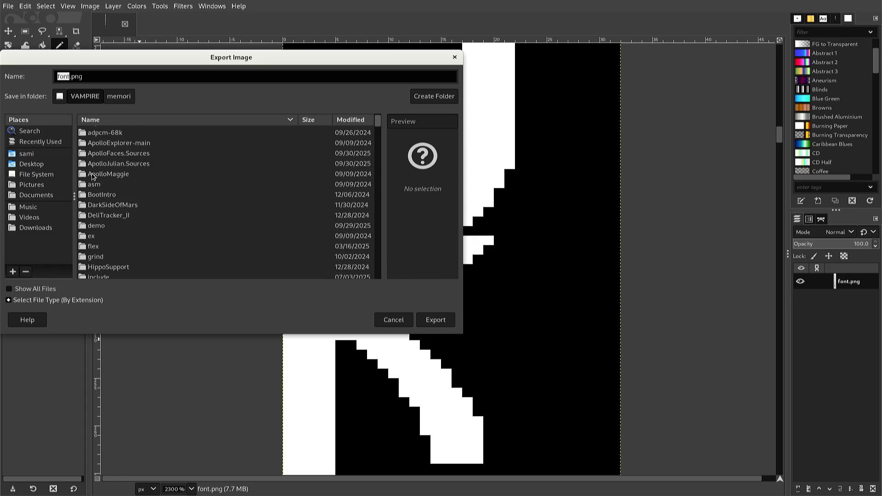
pyautogui.scroll(1, 91, 174)
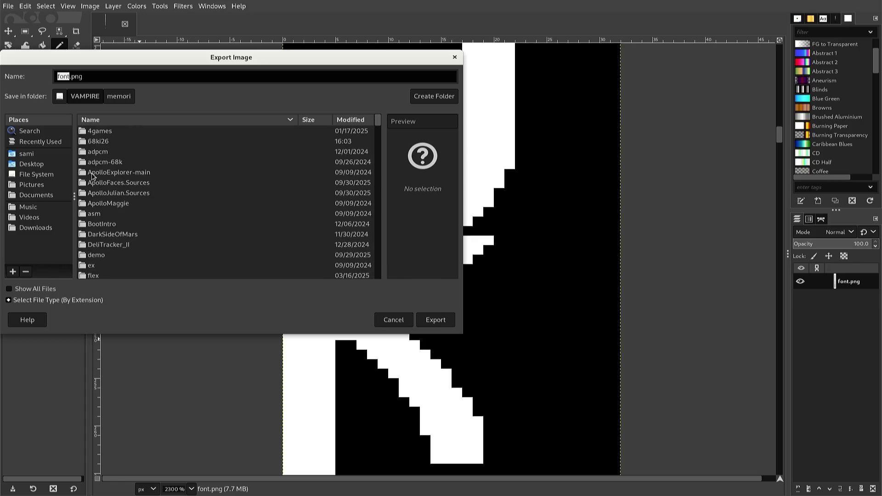
pyautogui.click(97, 145)
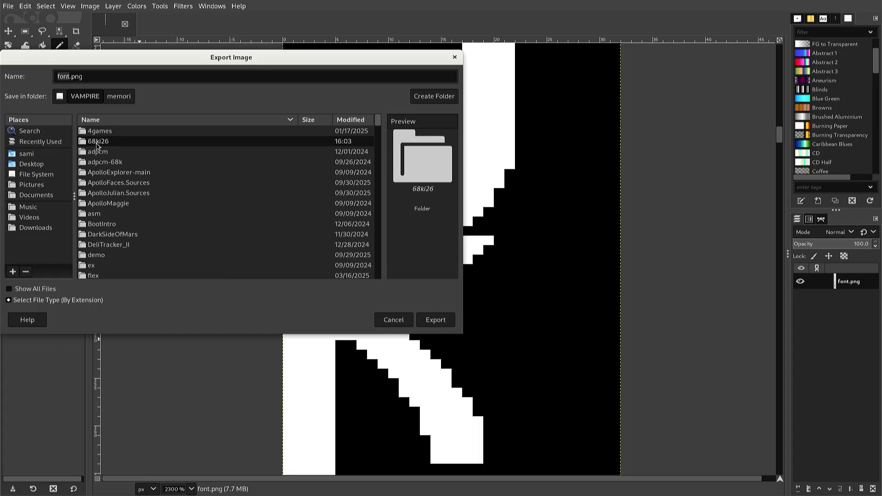
pyautogui.doubleClick(97, 145)
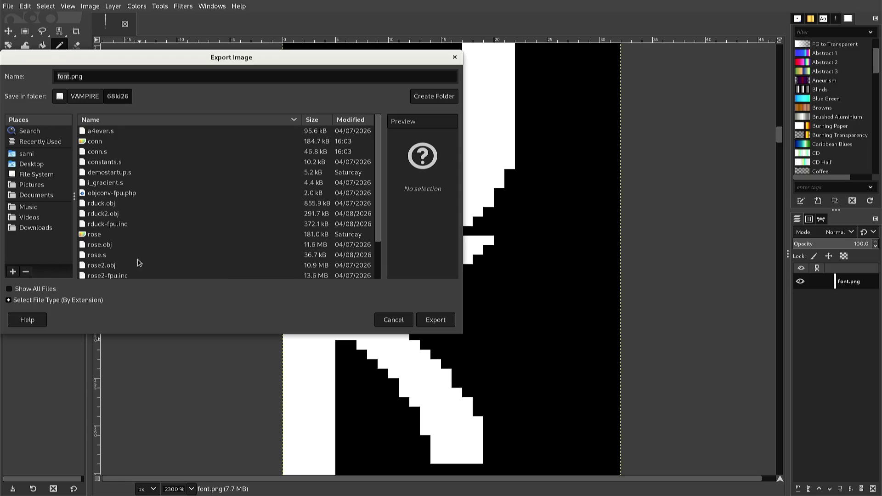
pyautogui.click(427, 319)
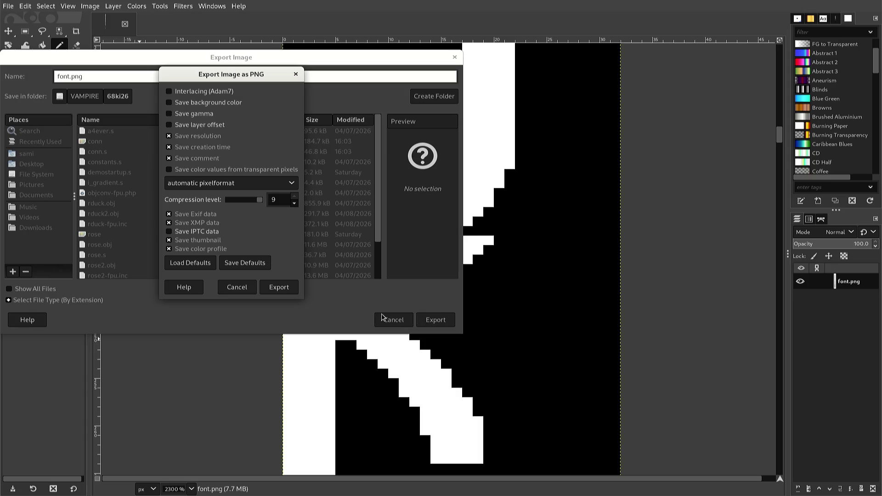
pyautogui.click(289, 291)
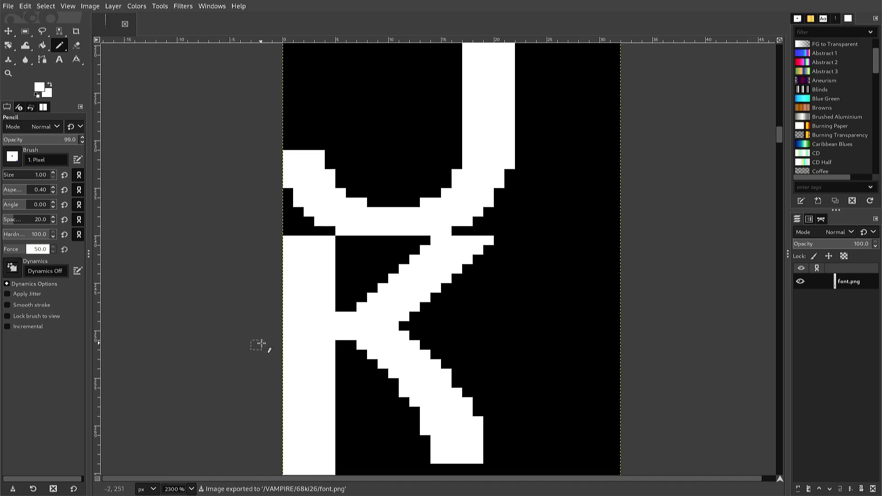
# Copy the J's right stem, paste it nudged two pixels left, and anchor it
pyautogui.scroll(5, 262, 343)
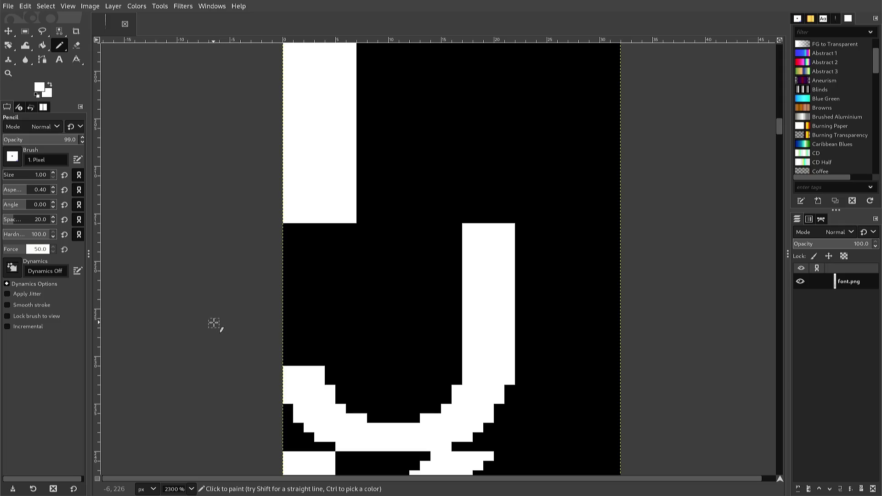
pyautogui.press('r')
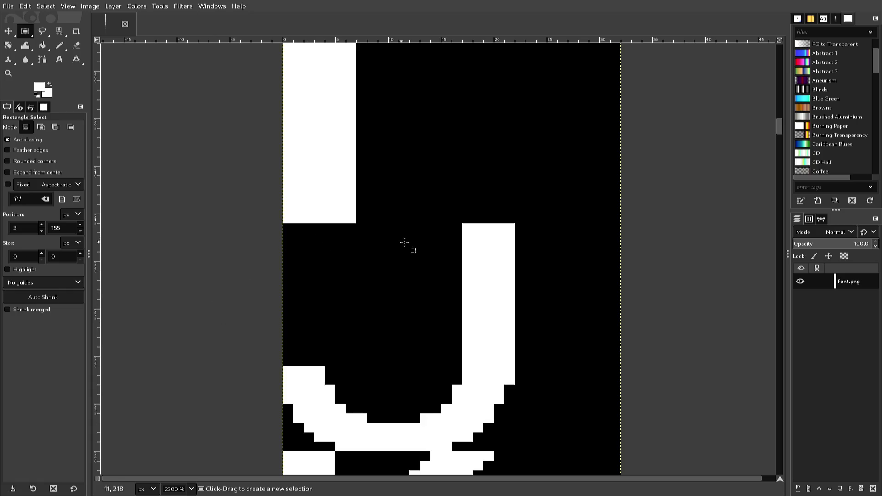
pyautogui.moveTo(482, 224)
pyautogui.mouseDown()
pyautogui.moveTo(447, 341)
pyautogui.moveTo(399, 432)
pyautogui.mouseUp()
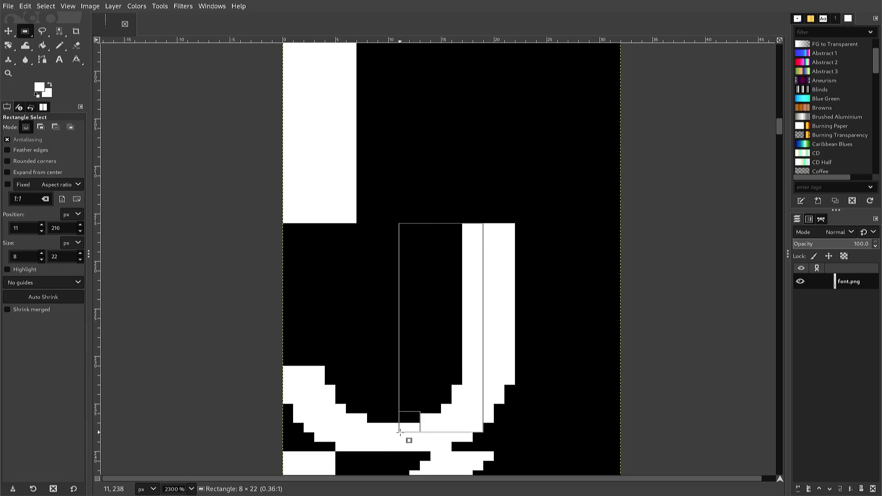
pyautogui.moveTo(399, 432); pyautogui.dragTo(399, 432)
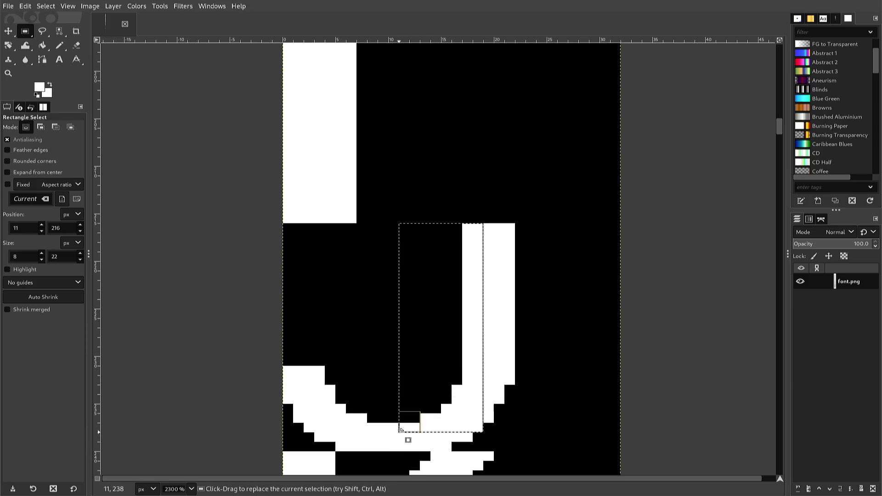
pyautogui.hotkey('ctrl', 'c')
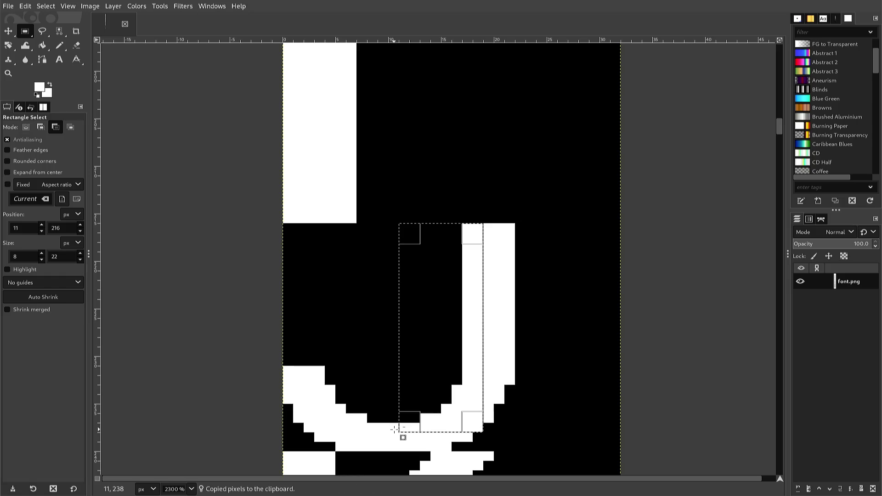
pyautogui.hotkey('ctrl', 'v')
pyautogui.press('Left')
pyautogui.press('Left')
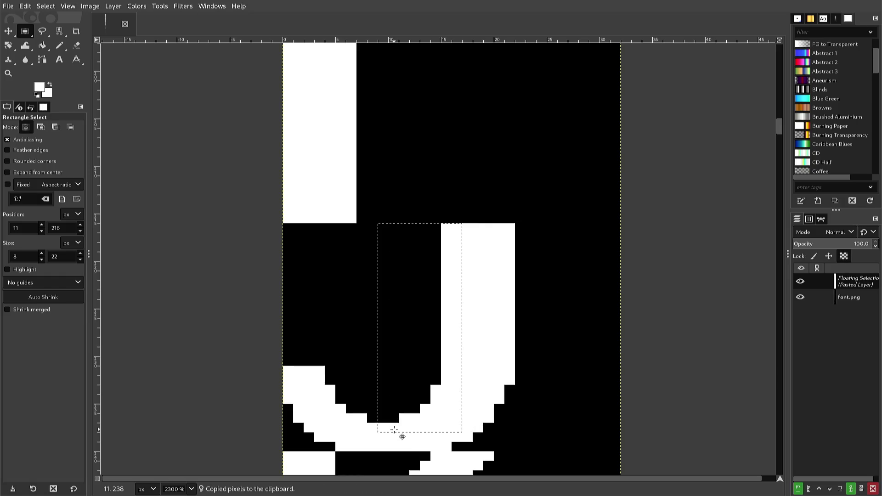
pyautogui.click(356, 374)
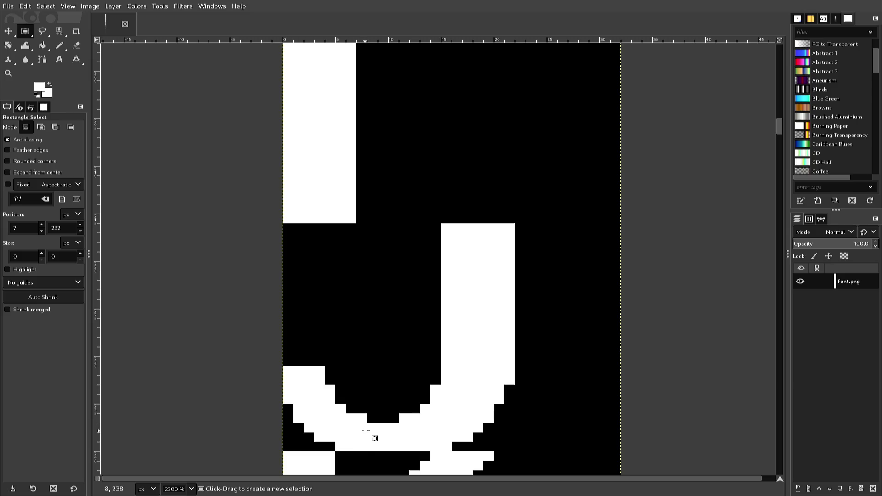
# Copy the J's hook tip, paste it nudged two pixels right, and anchor it
pyautogui.moveTo(367, 423); pyautogui.dragTo(306, 352)
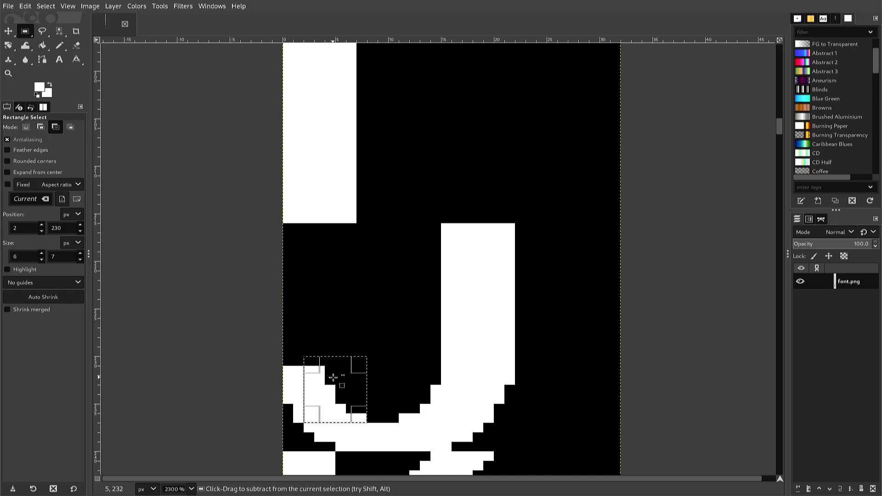
pyautogui.hotkey('ctrl', 'c')
pyautogui.hotkey('ctrl', 'v')
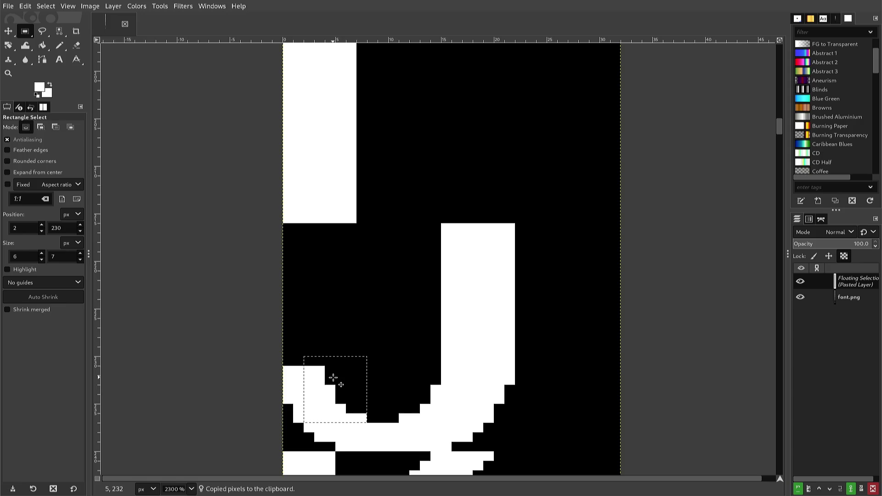
pyautogui.press('Right')
pyautogui.press('Right')
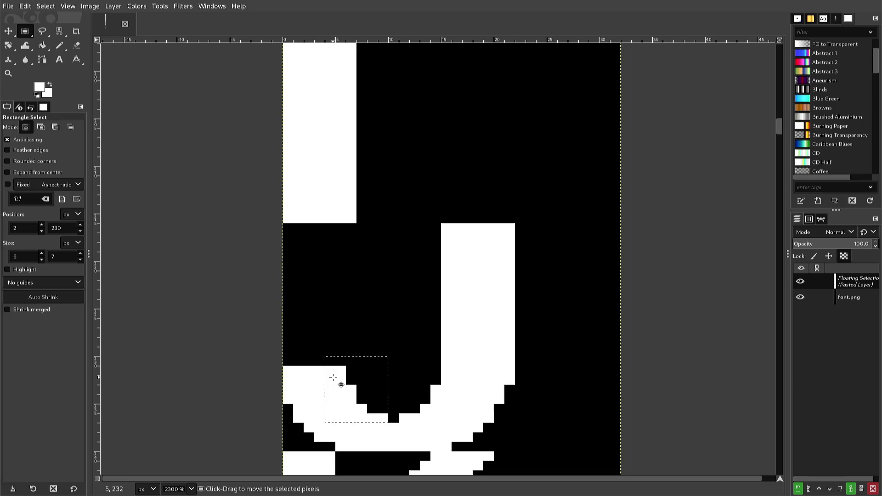
pyautogui.click(325, 346)
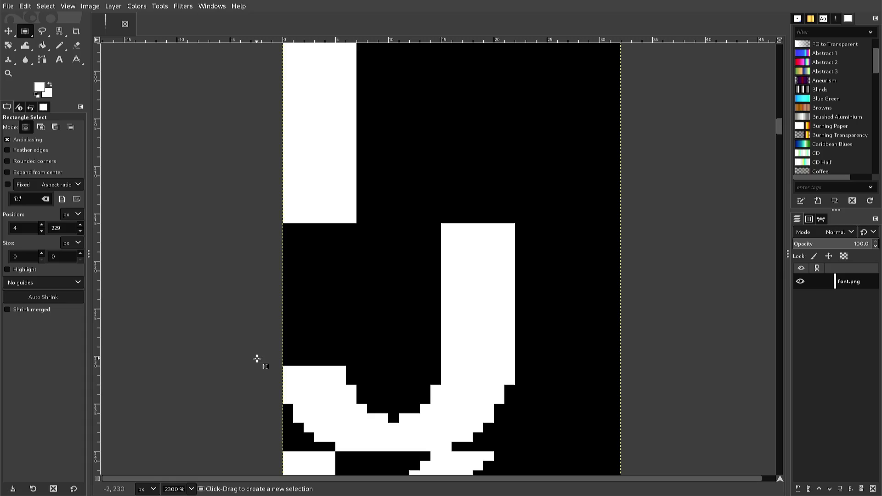
# Copy a 2×24-pixel strip of the K's upper stem, paste it shifted right, and anchor it
pyautogui.scroll(-5, 240, 352)
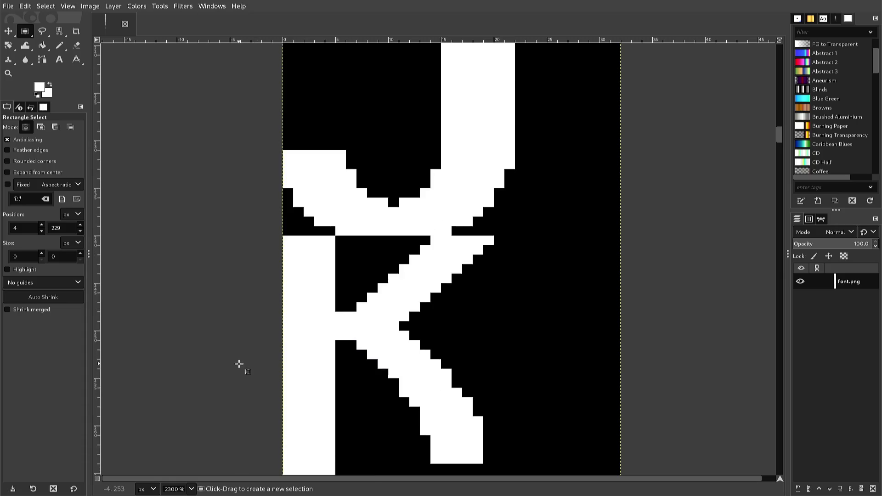
pyautogui.scroll(-2, 238, 362)
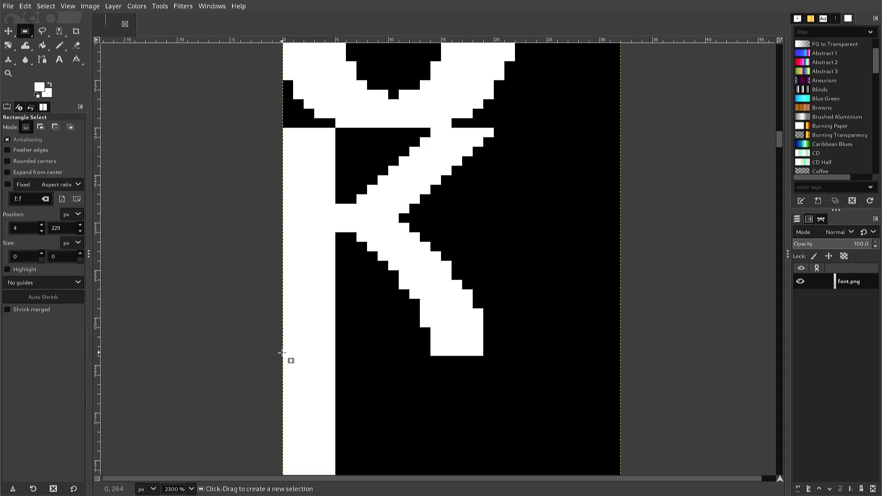
pyautogui.moveTo(324, 343)
pyautogui.mouseDown()
pyautogui.moveTo(425, 340)
pyautogui.moveTo(360, 214)
pyautogui.moveTo(339, 205)
pyautogui.moveTo(339, 125)
pyautogui.mouseUp()
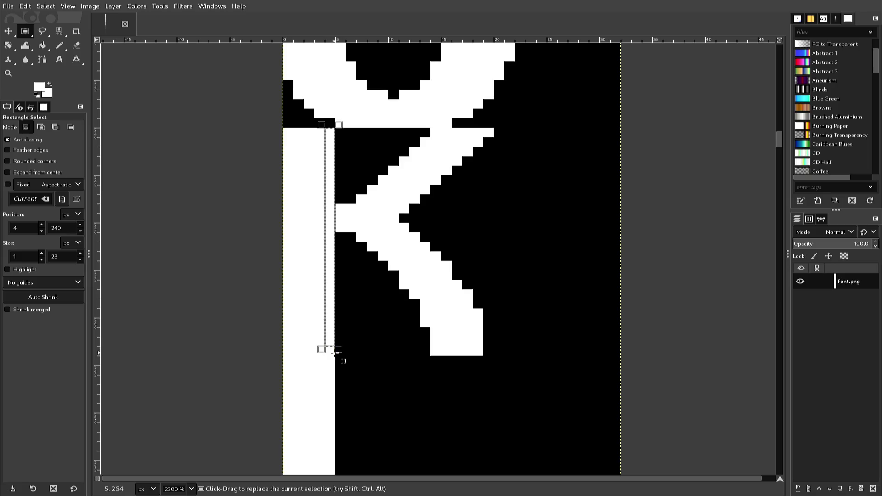
pyautogui.moveTo(336, 349)
pyautogui.mouseDown()
pyautogui.moveTo(332, 360)
pyautogui.moveTo(310, 359)
pyautogui.moveTo(423, 356)
pyautogui.moveTo(320, 353)
pyautogui.mouseUp()
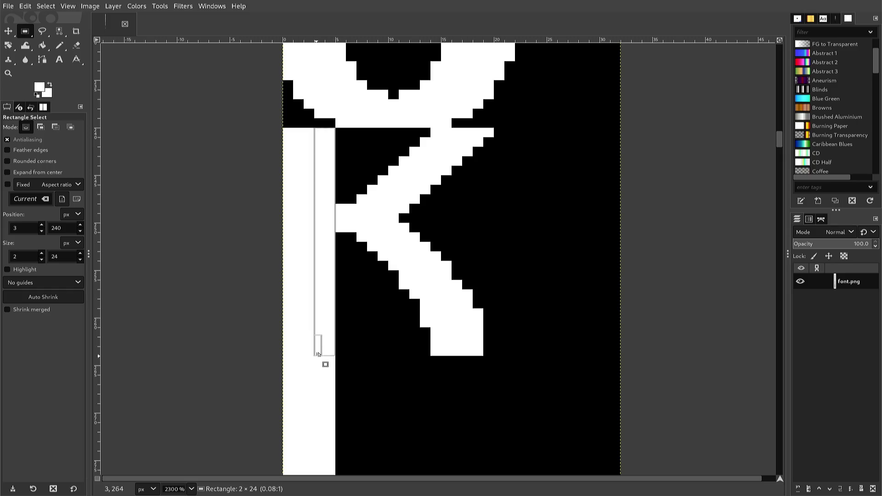
pyautogui.moveTo(325, 364); pyautogui.dragTo(324, 364)
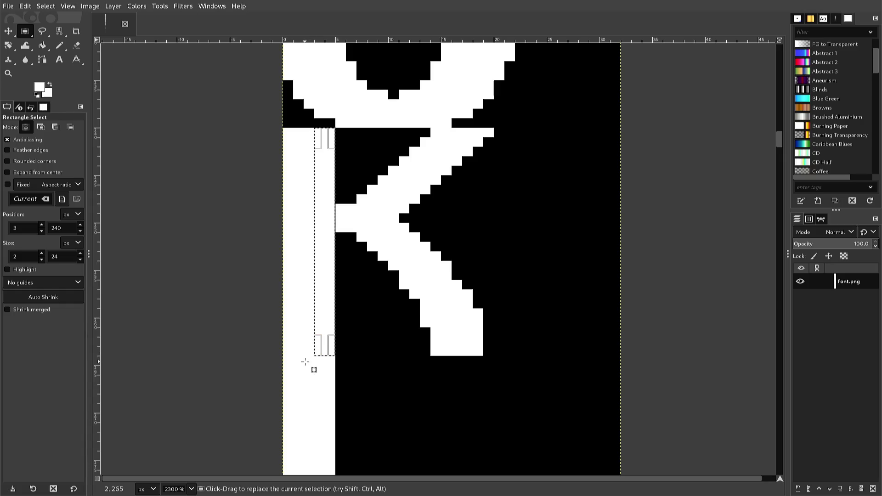
pyautogui.hotkey('ctrl', 'c')
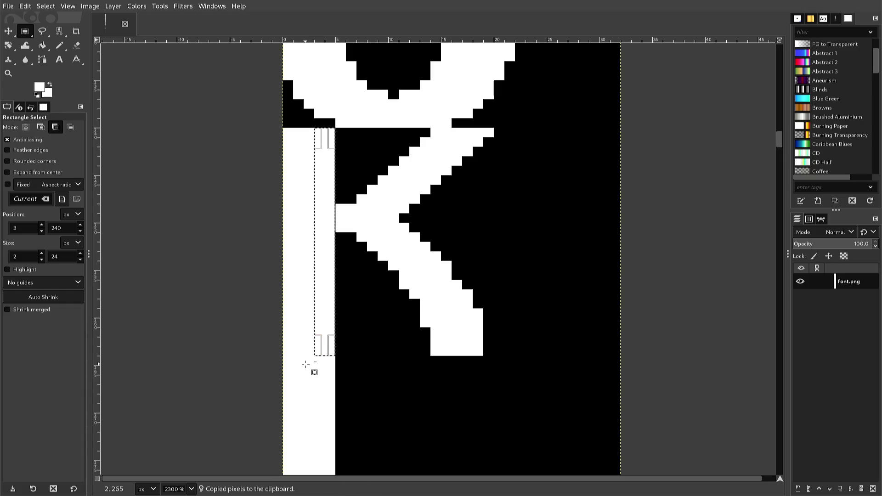
pyautogui.hotkey('ctrl', 'v')
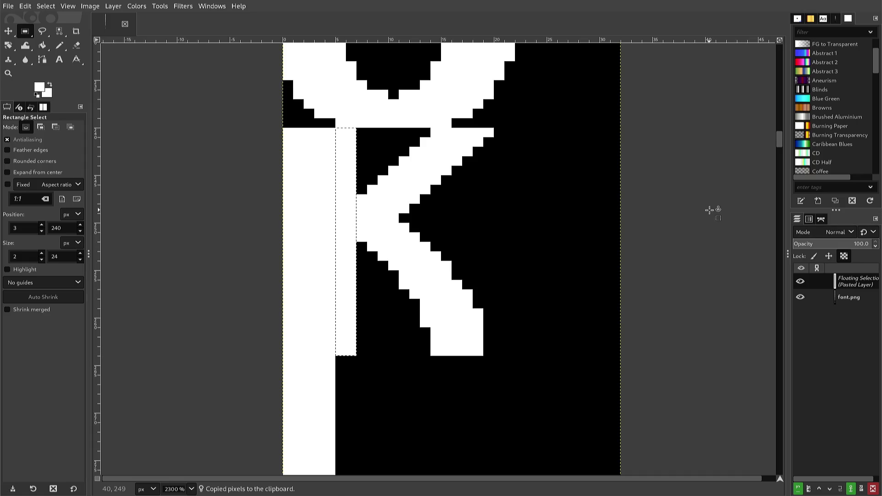
pyautogui.keyDown('ctrl'); pyautogui.click(613, 306); pyautogui.keyUp('ctrl')
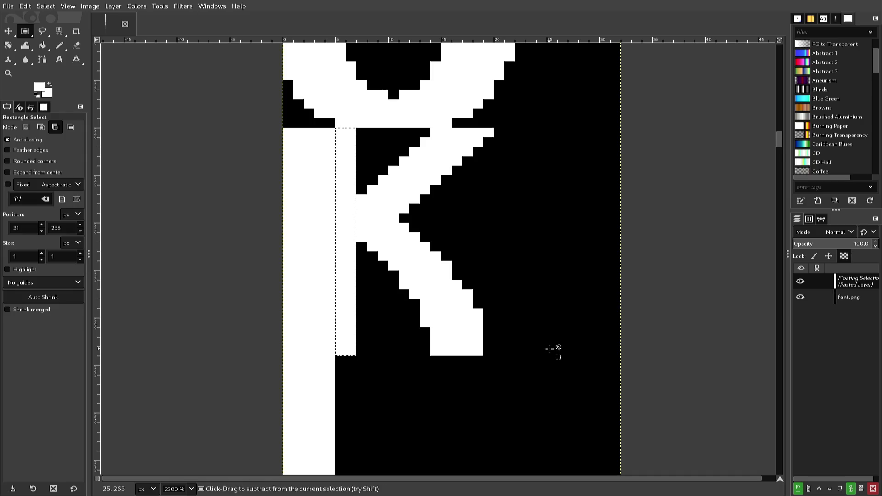
pyautogui.hotkey('ctrl', 'z')
pyautogui.click(549, 349)
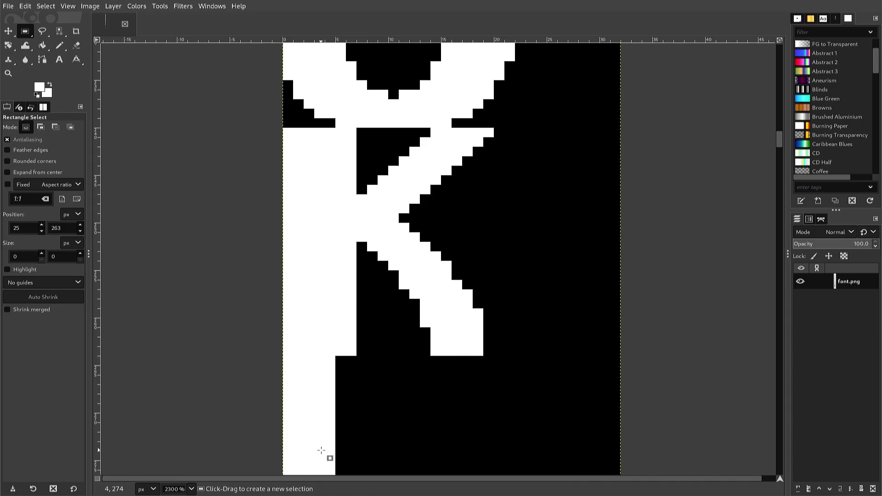
pyautogui.press('n')
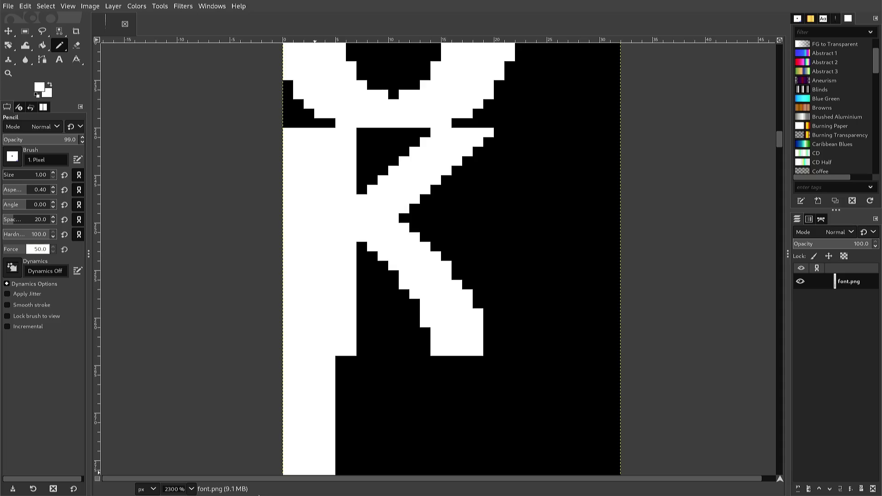
# Repaint pixels at the K's leg base and fill three left-edge leg pixels white toward the stem
pyautogui.moveTo(420, 348); pyautogui.dragTo(415, 351)
pyautogui.keyDown('ctrl'); pyautogui.click(411, 339); pyautogui.keyUp('ctrl')
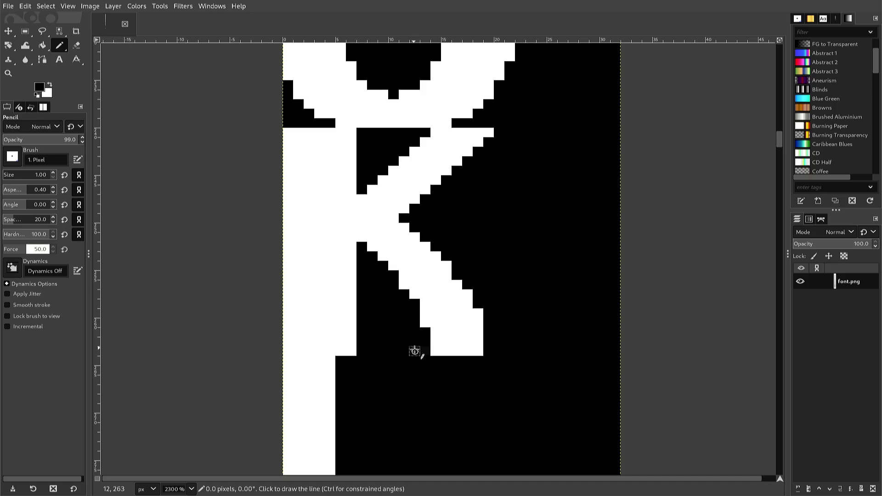
pyautogui.keyDown('shift'); pyautogui.click(434, 352); pyautogui.keyUp('shift')
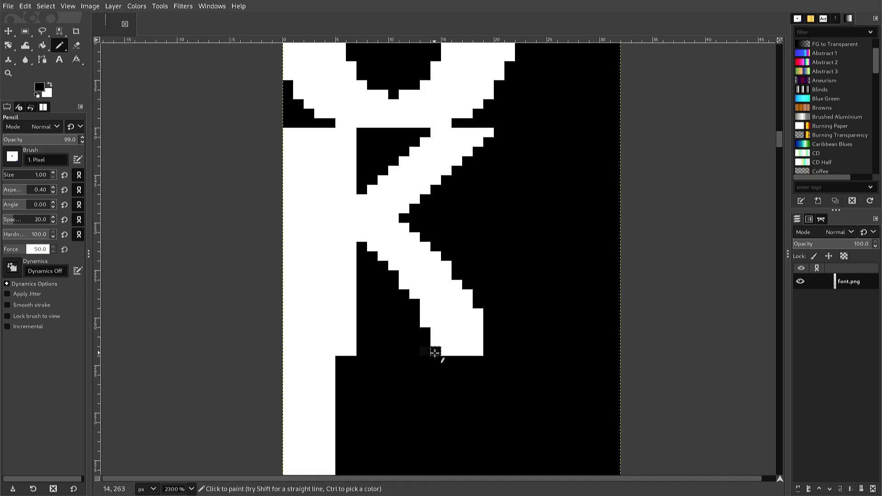
pyautogui.keyDown('ctrl'); pyautogui.click(445, 353); pyautogui.keyUp('ctrl')
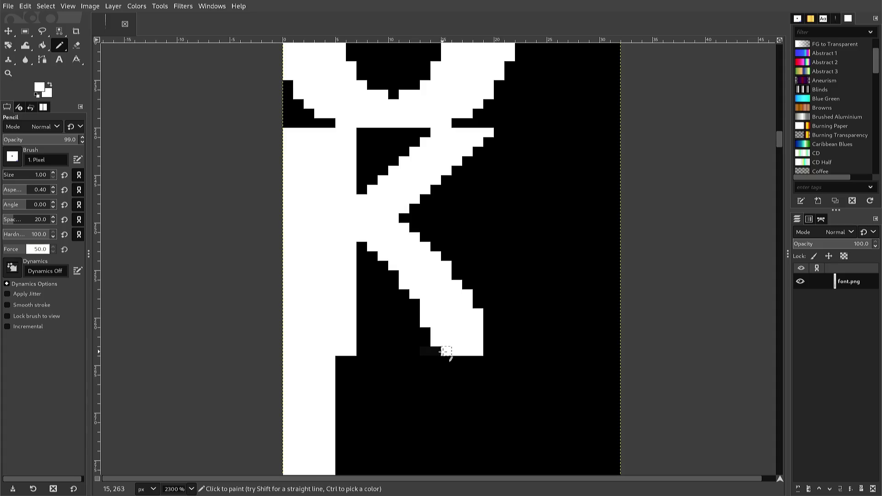
pyautogui.moveTo(443, 352)
pyautogui.mouseDown()
pyautogui.moveTo(415, 351)
pyautogui.moveTo(415, 313)
pyautogui.moveTo(425, 342)
pyautogui.mouseUp()
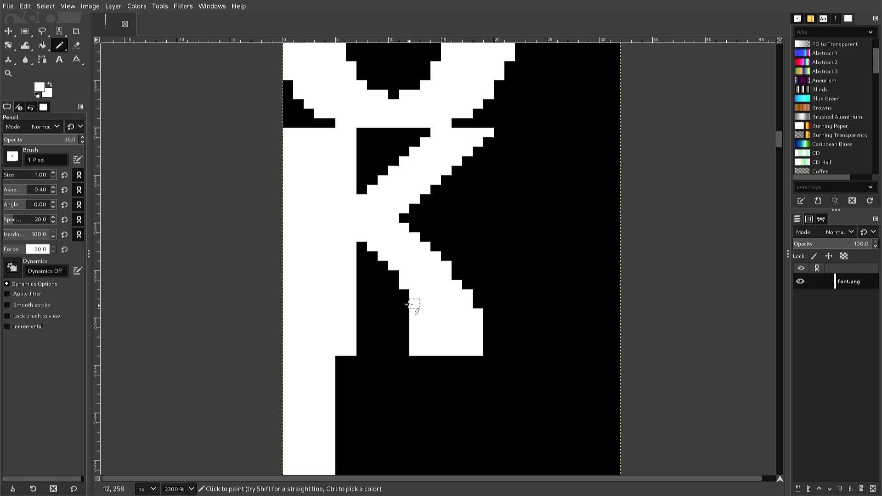
pyautogui.click(389, 273)
pyautogui.click(400, 294)
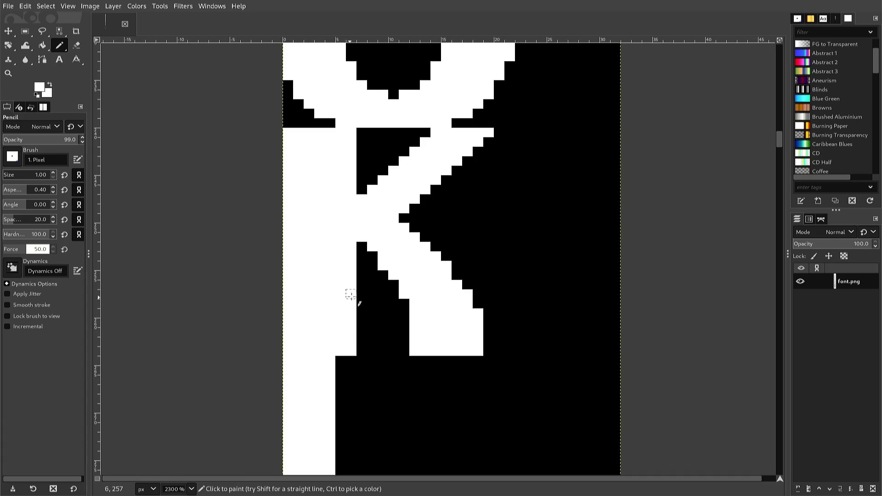
pyautogui.click(405, 303)
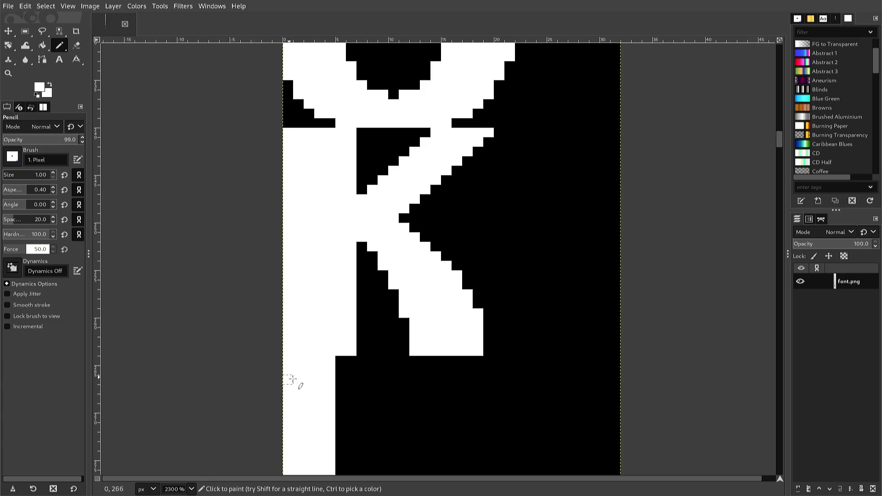
# Pick black and blacken the stepped edge pixels along the K's diagonal leg
pyautogui.press('ctrl')
pyautogui.keyDown('ctrl'); pyautogui.click(491, 329); pyautogui.keyUp('ctrl')
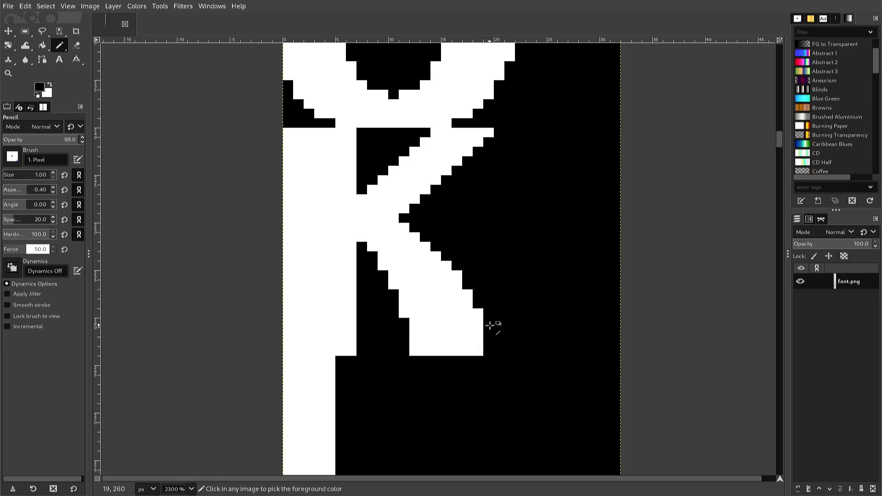
pyautogui.click(477, 313)
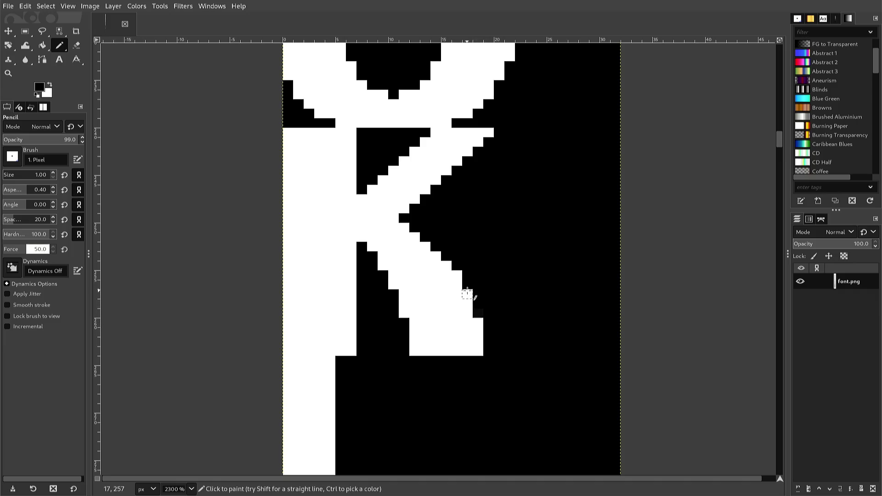
pyautogui.click(467, 295)
pyautogui.click(457, 275)
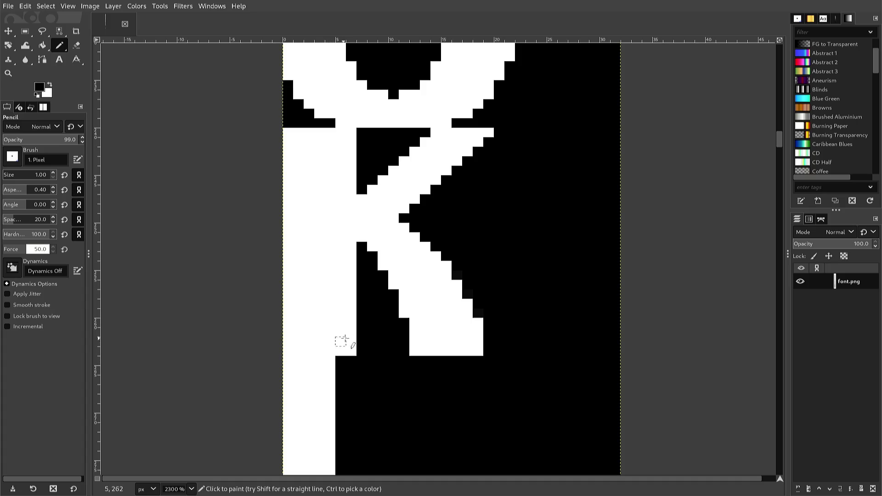
pyautogui.moveTo(446, 266); pyautogui.dragTo(480, 309)
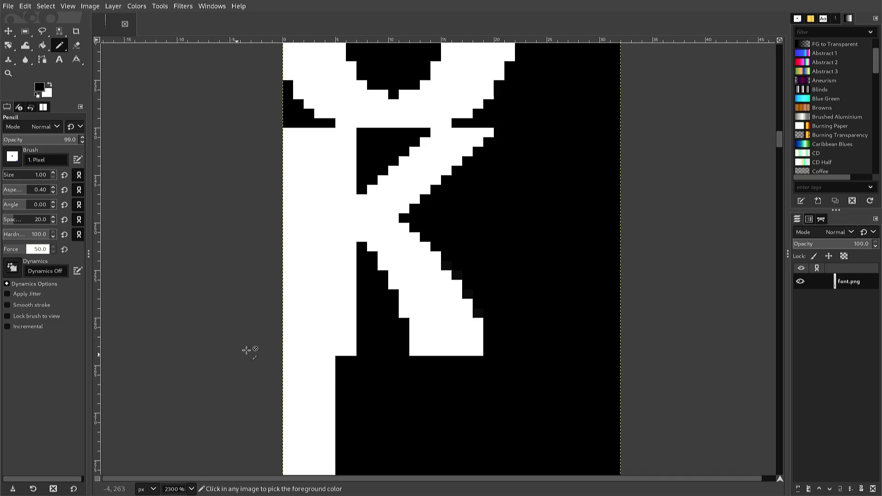
# Touch up the K's diagonal, whitening dark pixels and blackening stray edge pixels
pyautogui.keyDown('ctrl'); pyautogui.click(395, 257); pyautogui.keyUp('ctrl')
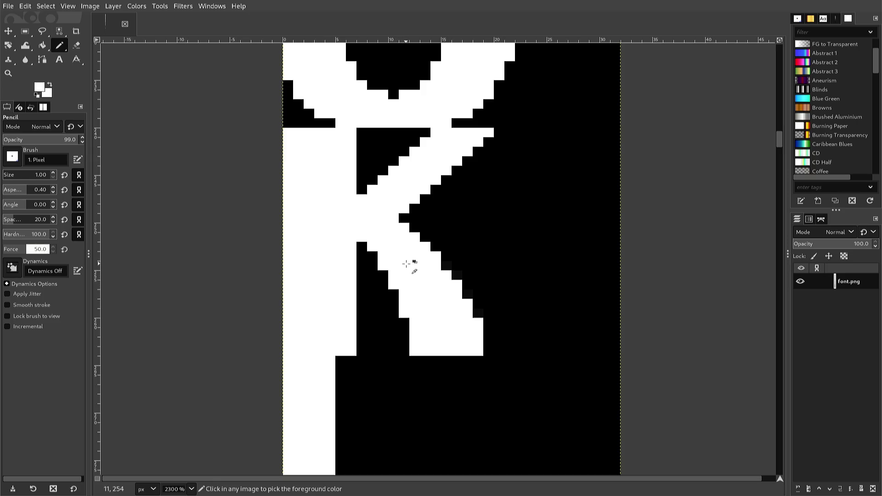
pyautogui.keyDown('ctrl'); pyautogui.click(448, 263); pyautogui.keyUp('ctrl')
pyautogui.keyDown('ctrl'); pyautogui.click(441, 264); pyautogui.keyUp('ctrl')
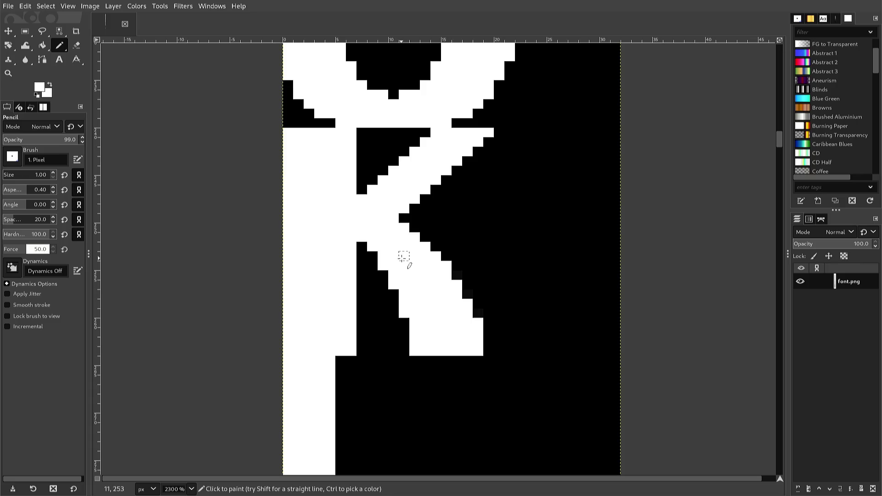
pyautogui.moveTo(455, 266); pyautogui.dragTo(446, 274)
pyautogui.press('d')
pyautogui.click(456, 266)
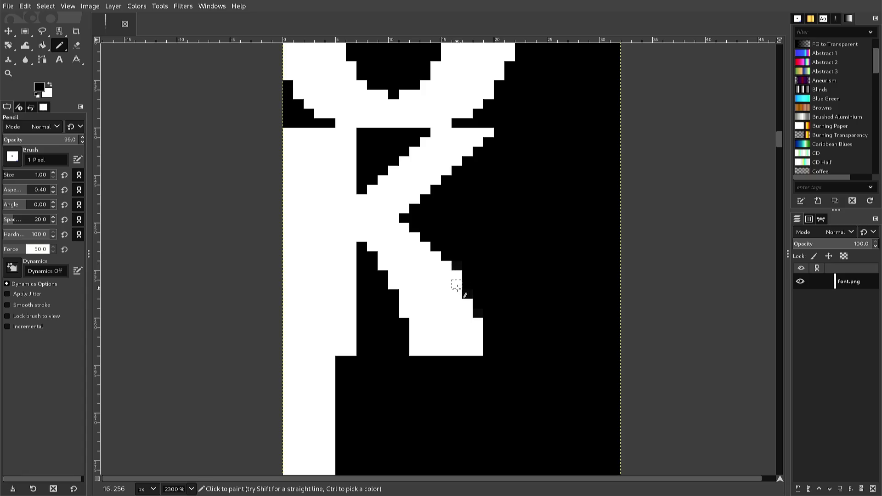
pyautogui.moveTo(456, 285); pyautogui.dragTo(457, 295)
pyautogui.press('x')
pyautogui.click(468, 293)
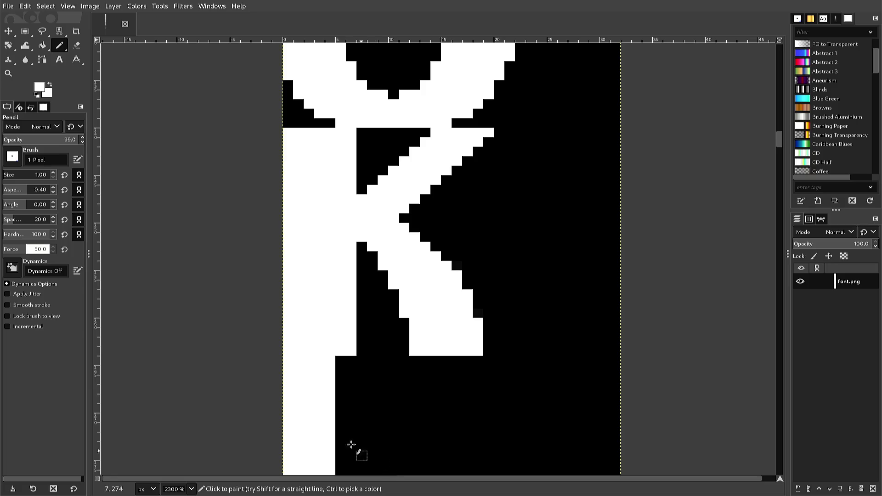
# Whiten the stray black pixels in the K's upper arm and at its inner corner
pyautogui.moveTo(414, 149); pyautogui.dragTo(414, 136)
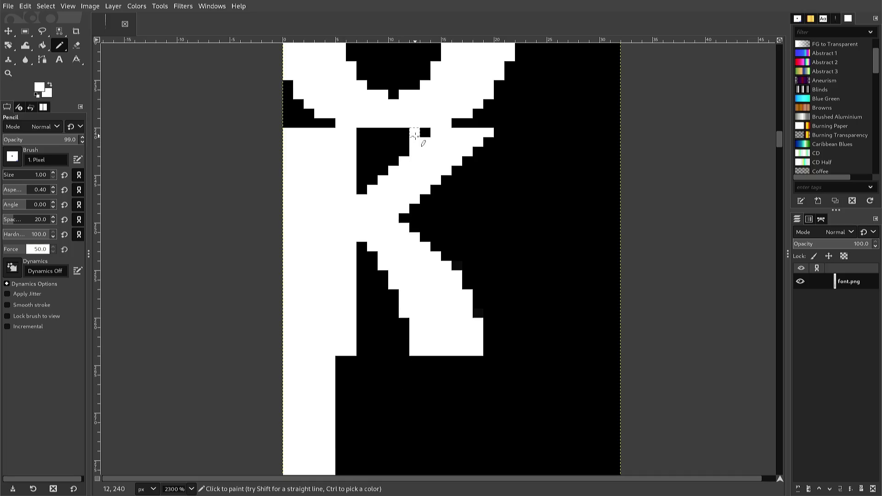
pyautogui.click(425, 133)
pyautogui.click(404, 153)
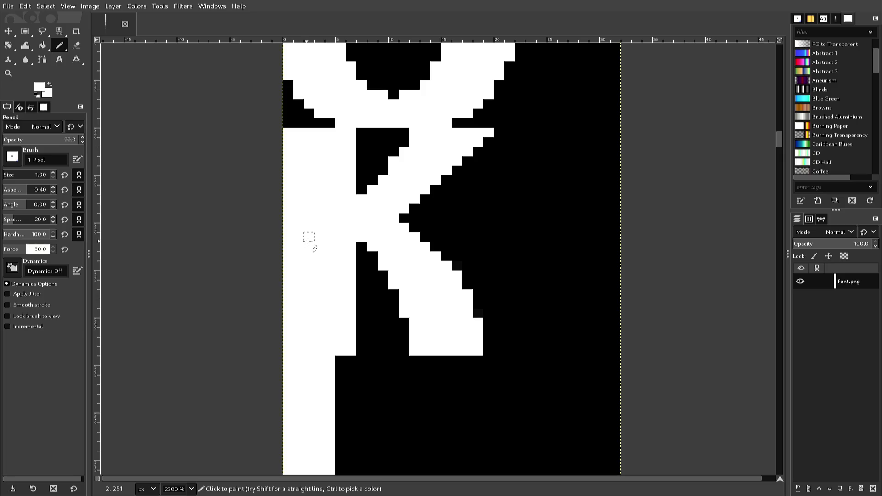
pyautogui.press('ctrl')
# Draw two white pixel columns beside the L's stem so it lines up with the K's stem
pyautogui.scroll(-3, 330, 367)
pyautogui.scroll(2, 342, 353)
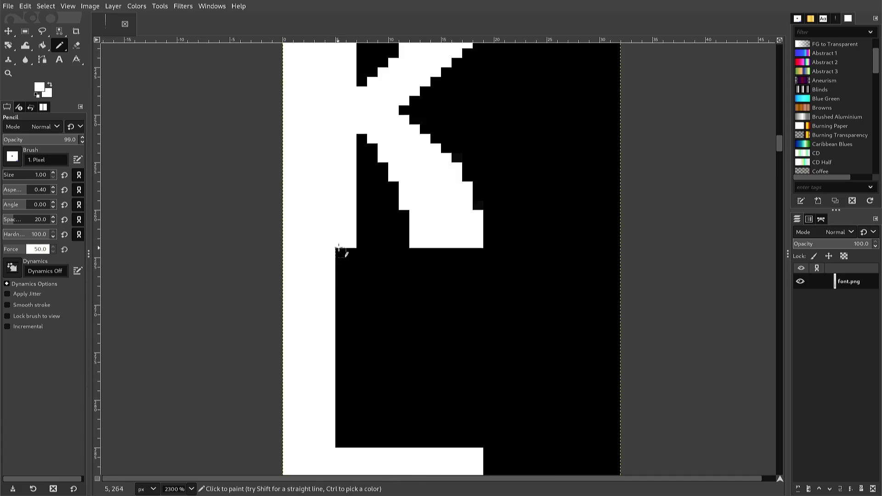
pyautogui.hotkey('shift', '.')
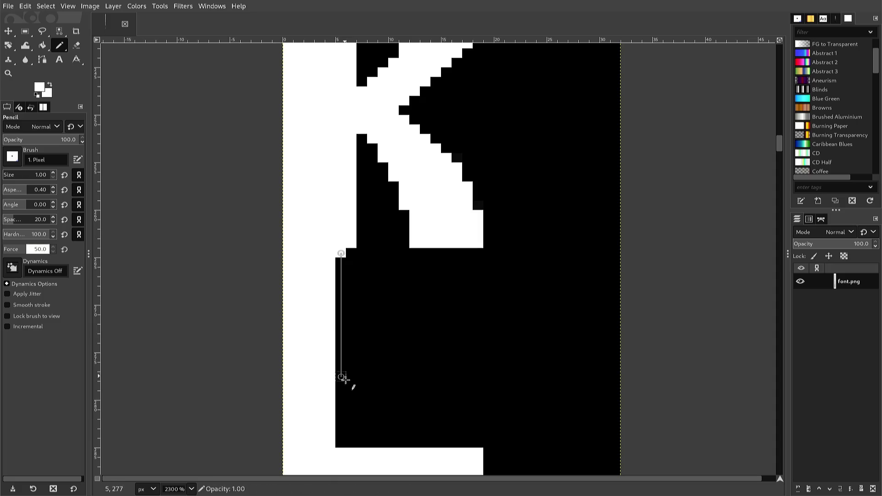
pyautogui.keyDown('shift'); pyautogui.click(340, 442); pyautogui.keyUp('shift')
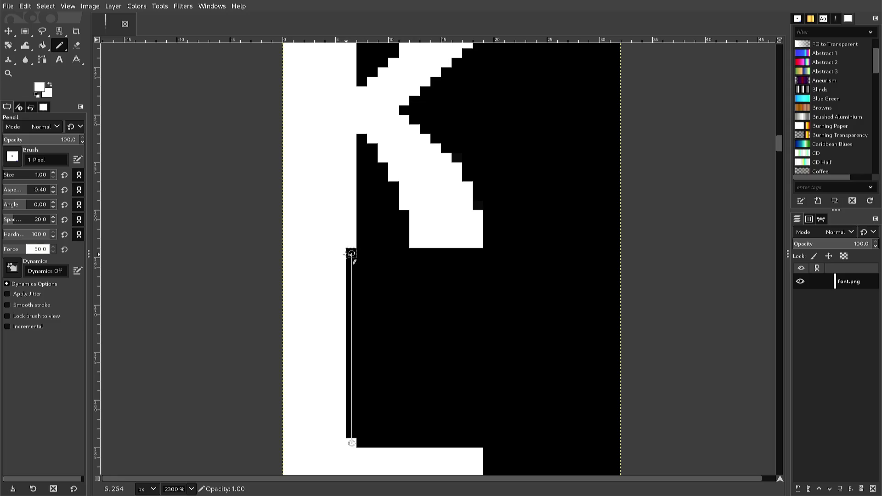
pyautogui.keyDown('shift'); pyautogui.click(350, 253); pyautogui.keyUp('shift')
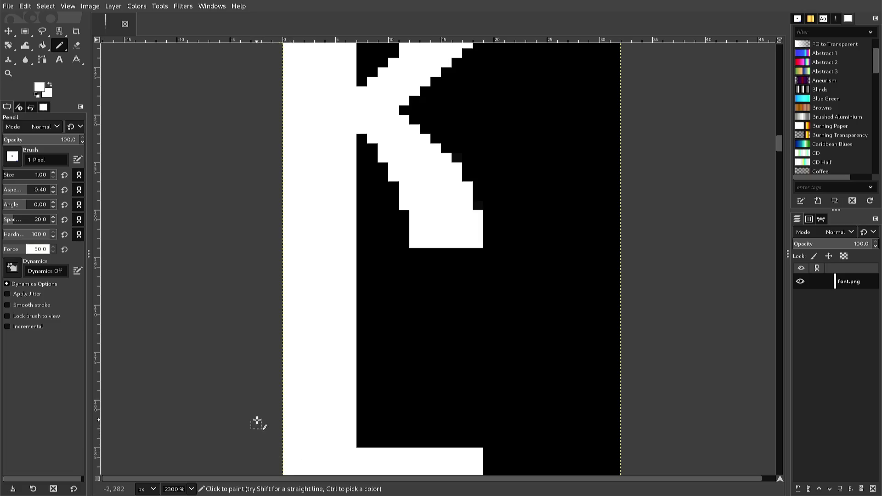
pyautogui.scroll(3, 234, 417)
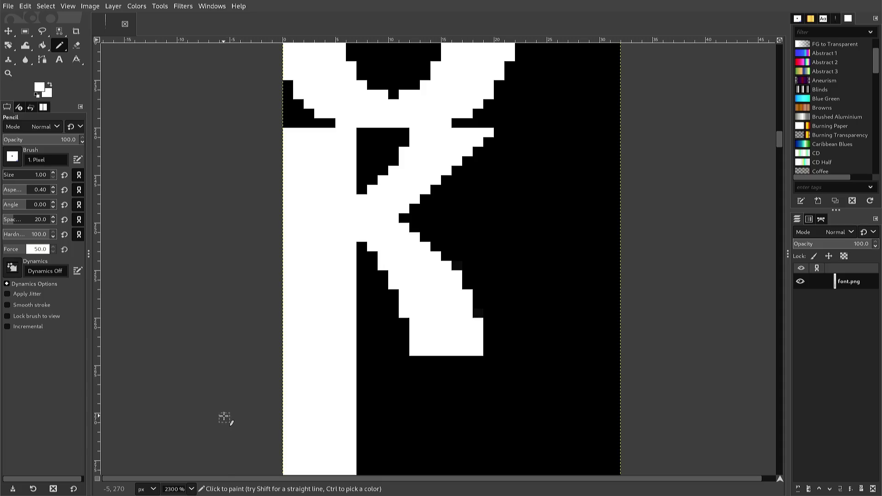
# Widen the M's left stem inward with white columns, filling the leftover black gap
pyautogui.scroll(-5, 212, 411)
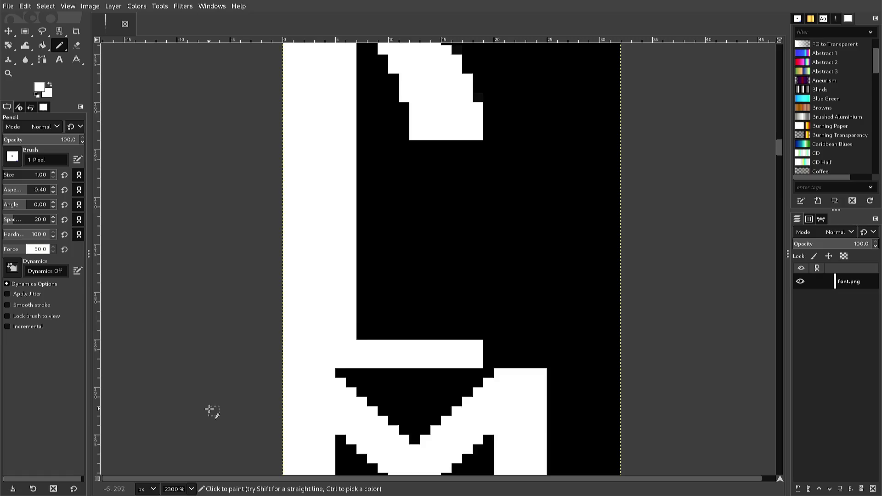
pyautogui.scroll(-3, 209, 409)
pyautogui.scroll(-2, 204, 415)
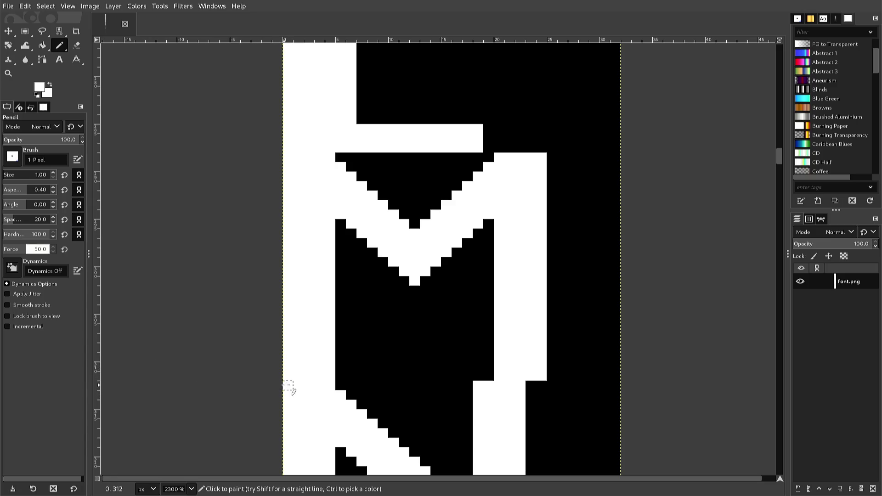
pyautogui.click(337, 378)
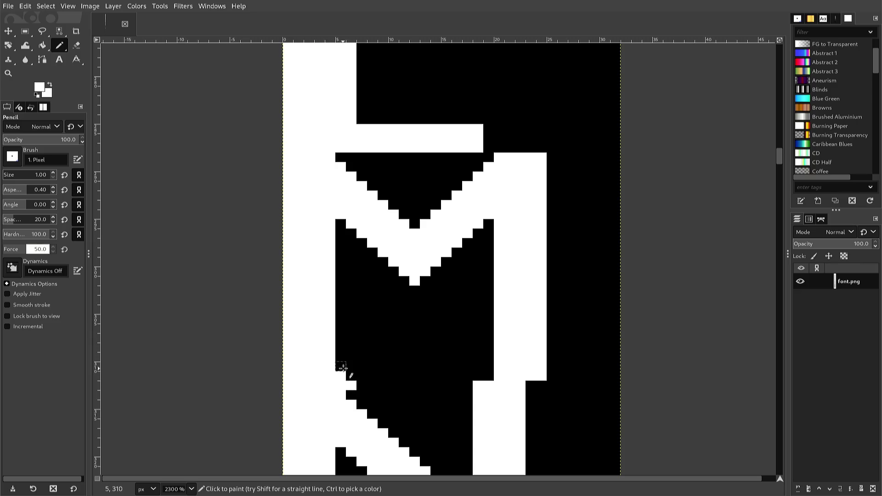
pyautogui.keyDown('shift'); pyautogui.click(351, 230); pyautogui.keyUp('shift')
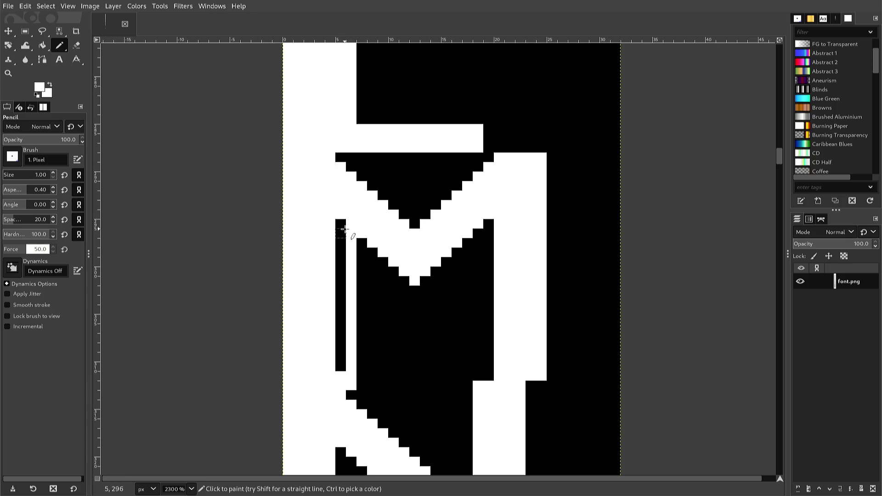
pyautogui.moveTo(340, 224); pyautogui.dragTo(340, 260)
pyautogui.keyDown('shift'); pyautogui.click(340, 367); pyautogui.keyUp('shift')
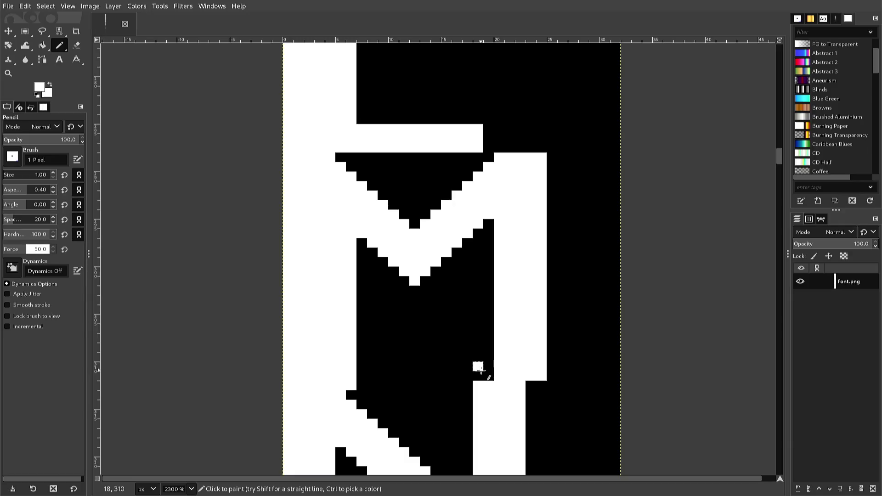
# Widen the M's right stem inward by two white pixel columns
pyautogui.moveTo(478, 374); pyautogui.dragTo(489, 366)
pyautogui.click(478, 356)
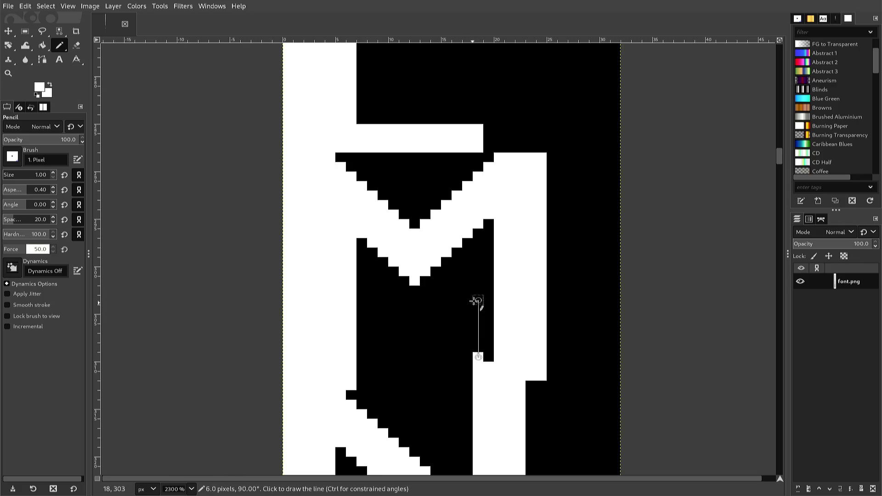
pyautogui.keyDown('shift'); pyautogui.click(478, 234); pyautogui.keyUp('shift')
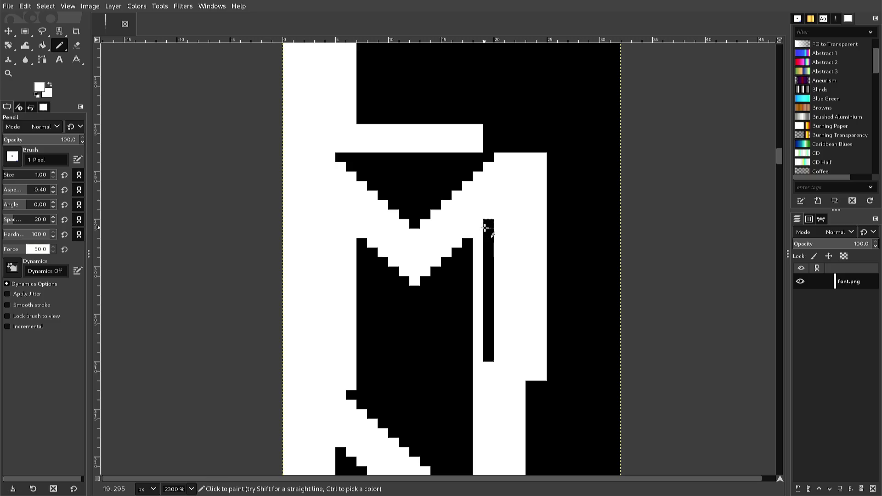
pyautogui.keyDown('shift'); pyautogui.click(489, 224); pyautogui.keyUp('shift')
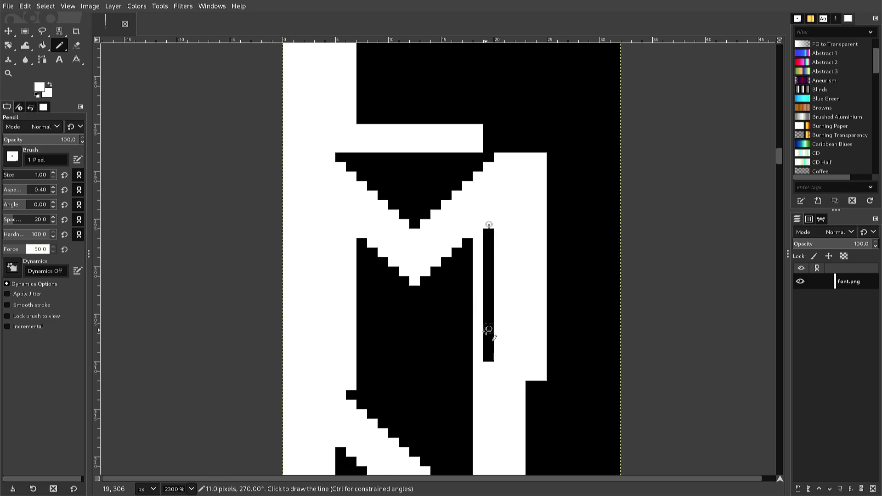
pyautogui.keyDown('shift'); pyautogui.click(488, 357); pyautogui.keyUp('shift')
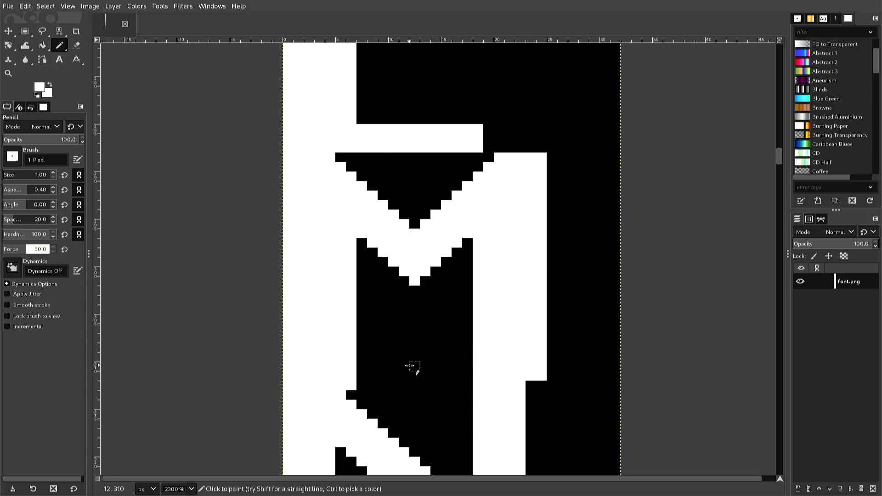
pyautogui.scroll(-3, 409, 367)
# Widen the N's left stem with white pixel columns
pyautogui.scroll(-3, 394, 372)
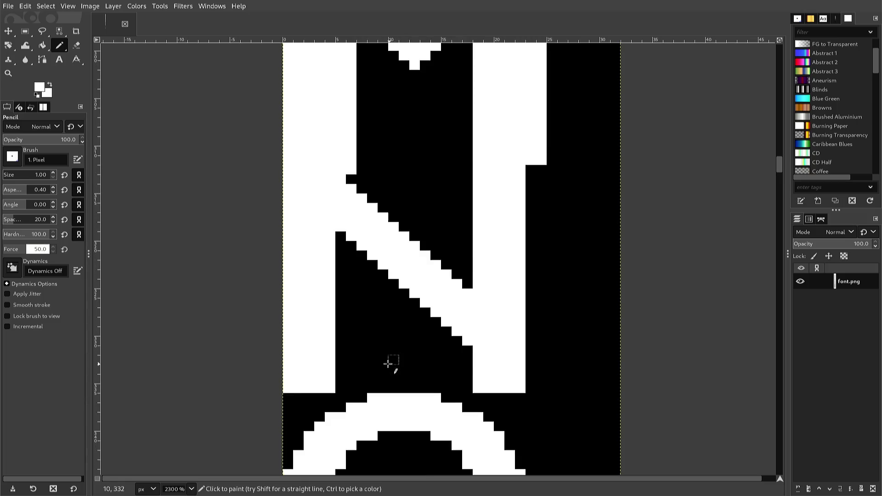
pyautogui.click(347, 386)
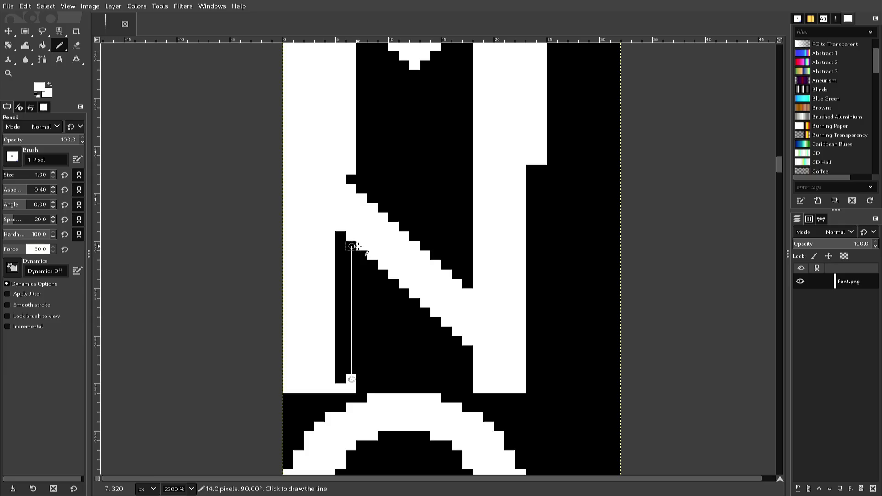
pyautogui.keyDown('shift'); pyautogui.click(351, 246); pyautogui.keyUp('shift')
pyautogui.keyDown('shift'); pyautogui.click(341, 236); pyautogui.keyUp('shift')
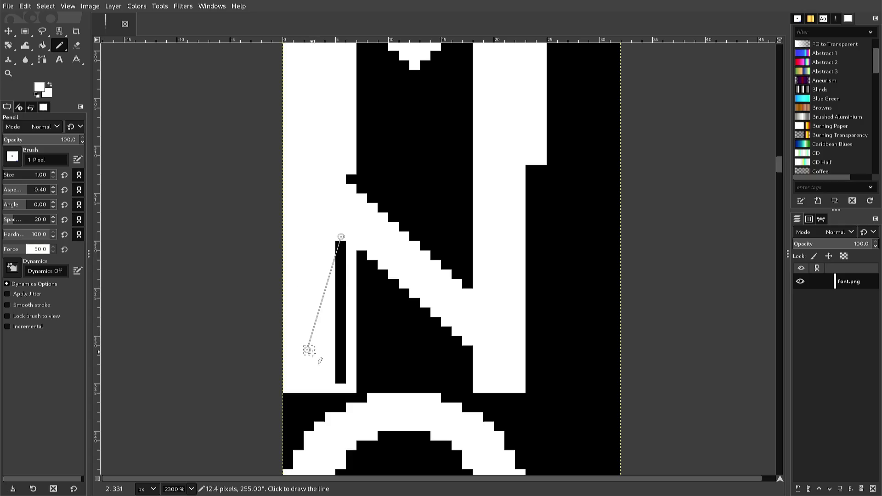
pyautogui.keyDown('shift'); pyautogui.click(340, 378); pyautogui.keyUp('shift')
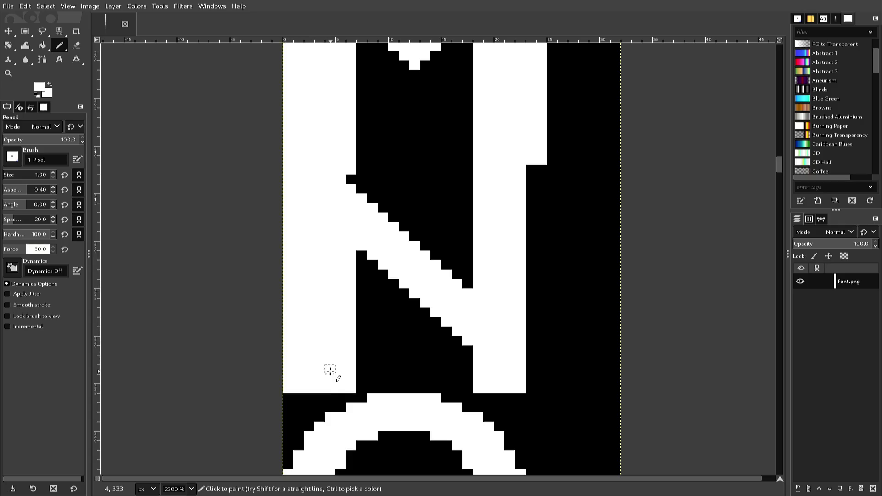
# Extend the N's diagonal downward in white, undoing the stray white pixels
pyautogui.click(457, 340)
pyautogui.moveTo(457, 340); pyautogui.dragTo(446, 376)
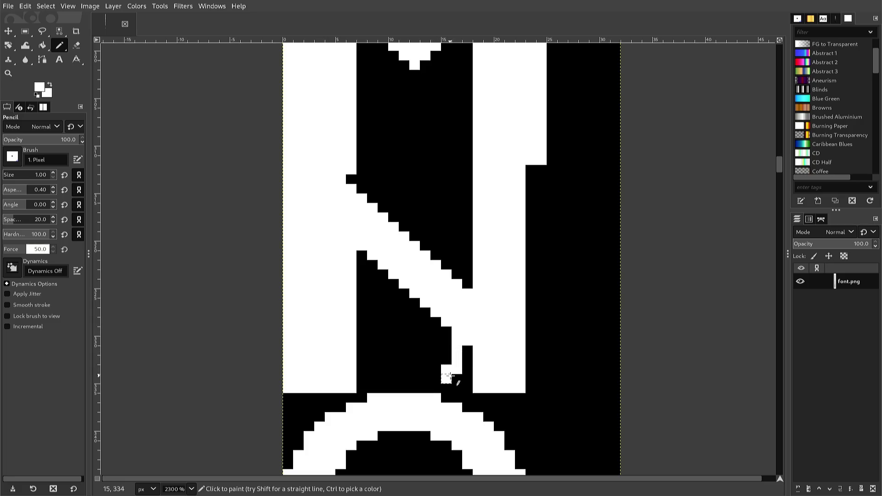
pyautogui.press('ctrl')
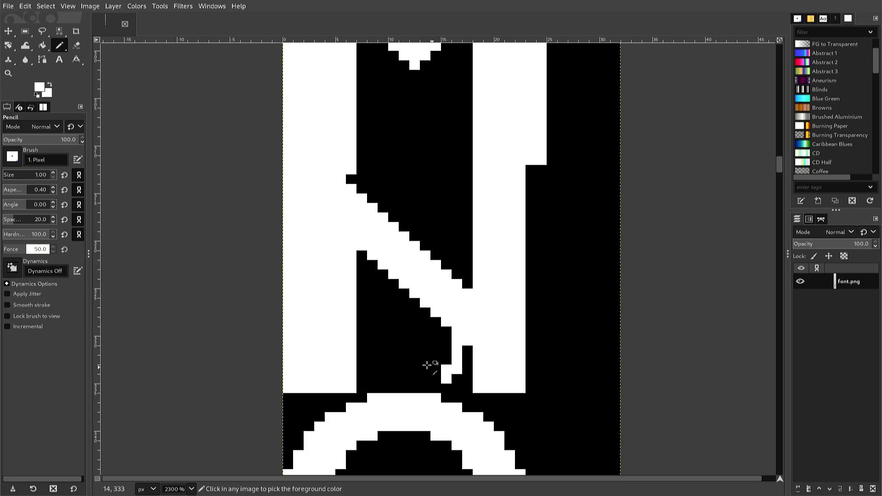
pyautogui.hotkey('ctrl', 'z')
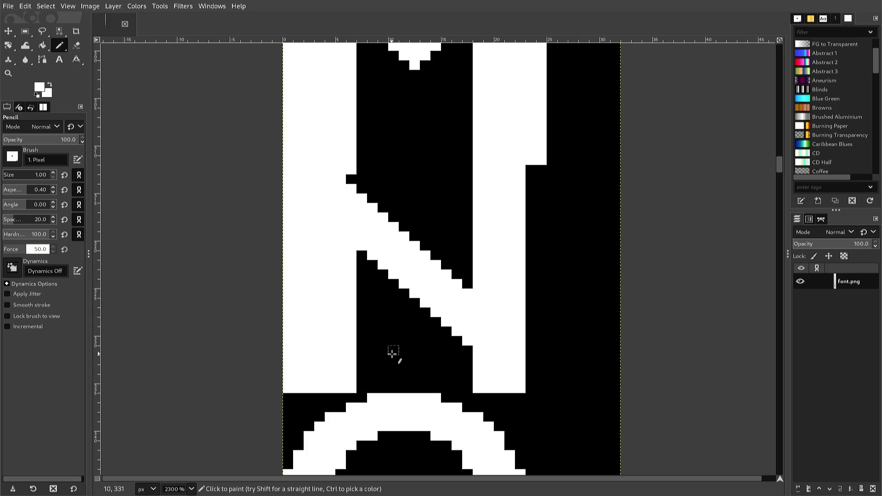
pyautogui.press('ctrl')
pyautogui.click(457, 346)
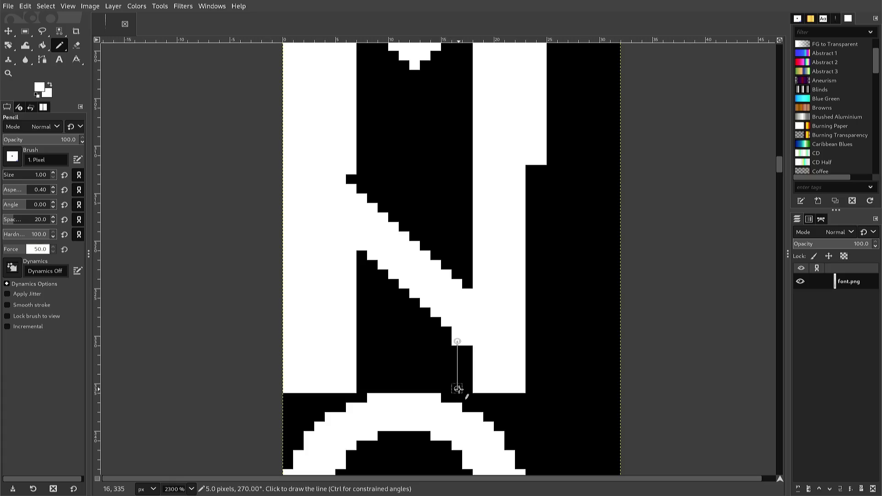
pyautogui.keyDown('shift'); pyautogui.click(457, 389); pyautogui.keyUp('shift')
# Fill the N's right stem with white vertical lines and repaint stray pixels above it black
pyautogui.keyDown('shift'); pyautogui.click(465, 389); pyautogui.keyUp('shift')
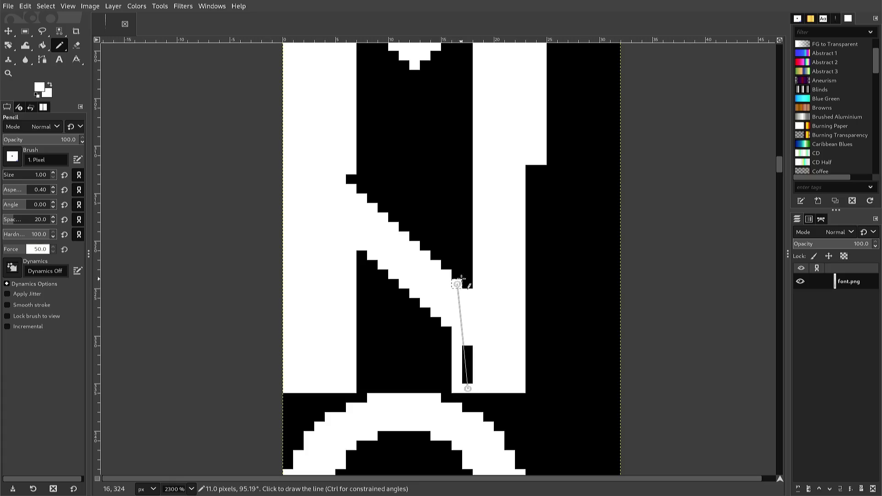
pyautogui.keyDown('shift'); pyautogui.click(467, 160); pyautogui.keyUp('shift')
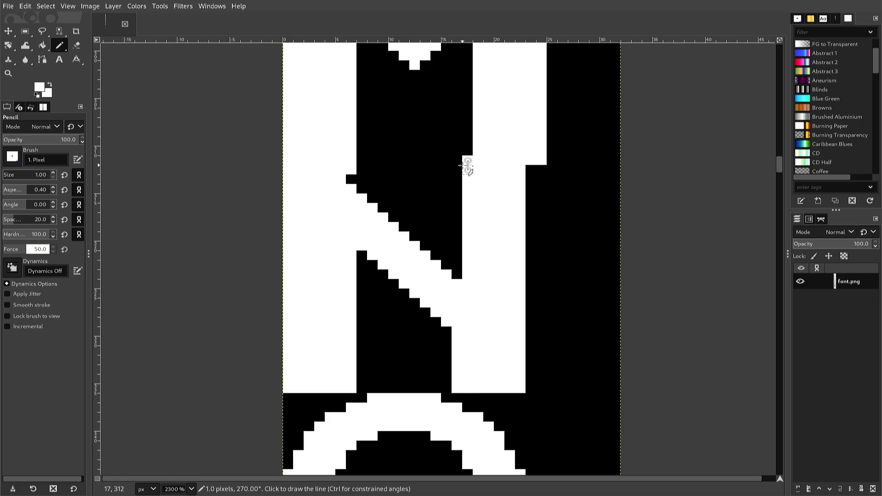
pyautogui.keyDown('shift'); pyautogui.click(457, 170); pyautogui.keyUp('shift')
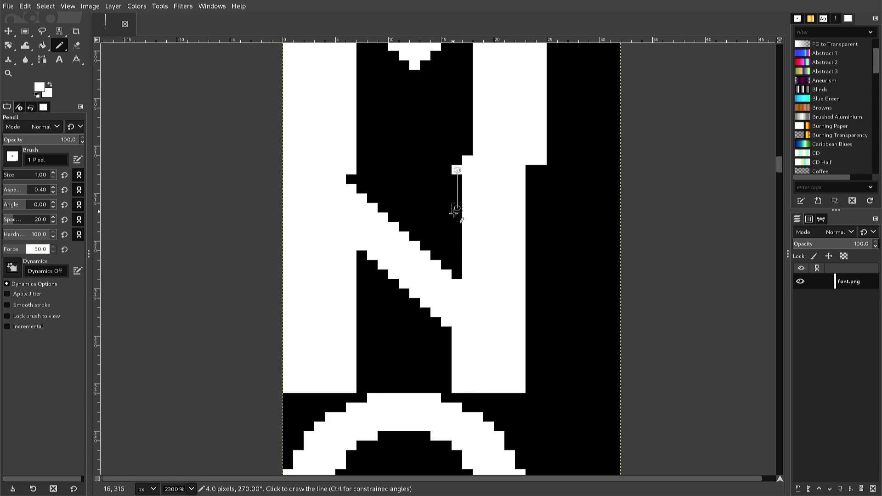
pyautogui.keyDown('shift'); pyautogui.click(457, 274); pyautogui.keyUp('shift')
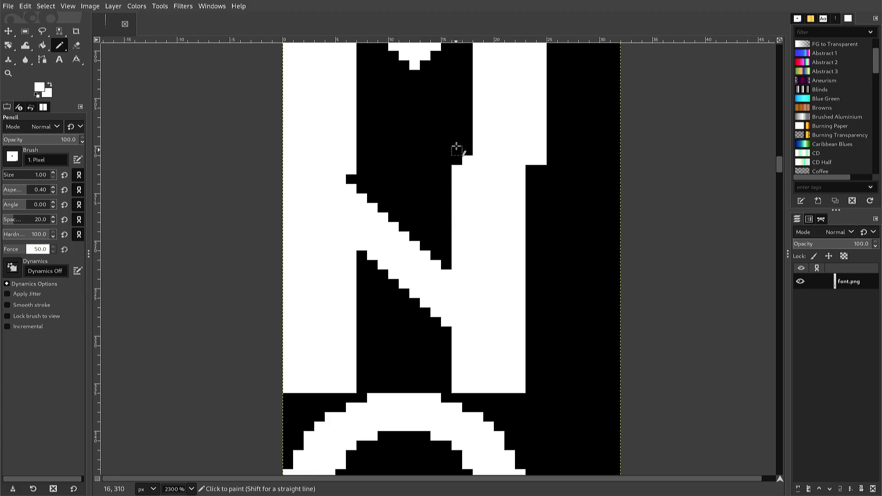
pyautogui.click(457, 131)
pyautogui.click(459, 137)
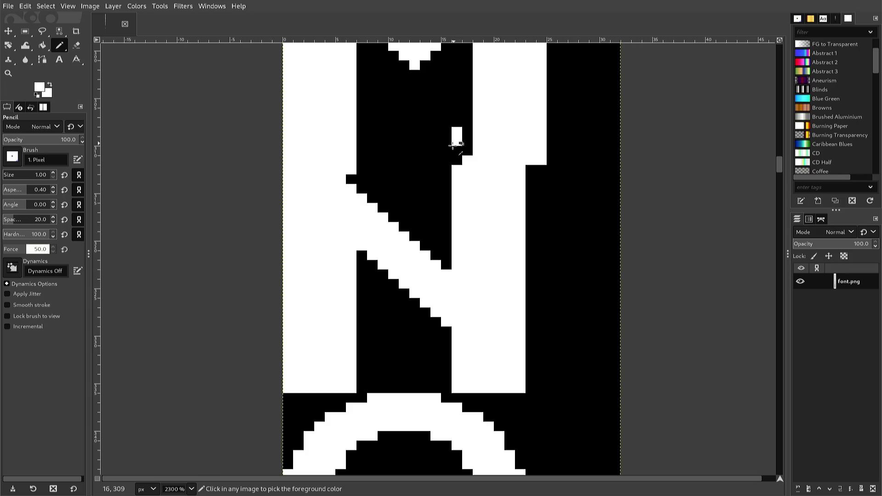
pyautogui.keyDown('ctrl'); pyautogui.click(444, 153); pyautogui.keyUp('ctrl')
pyautogui.click(457, 141)
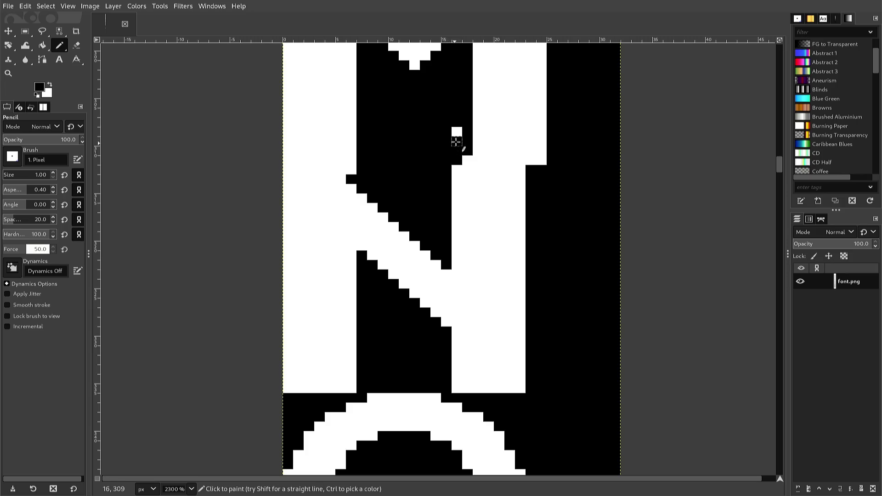
pyautogui.click(456, 132)
pyautogui.click(467, 160)
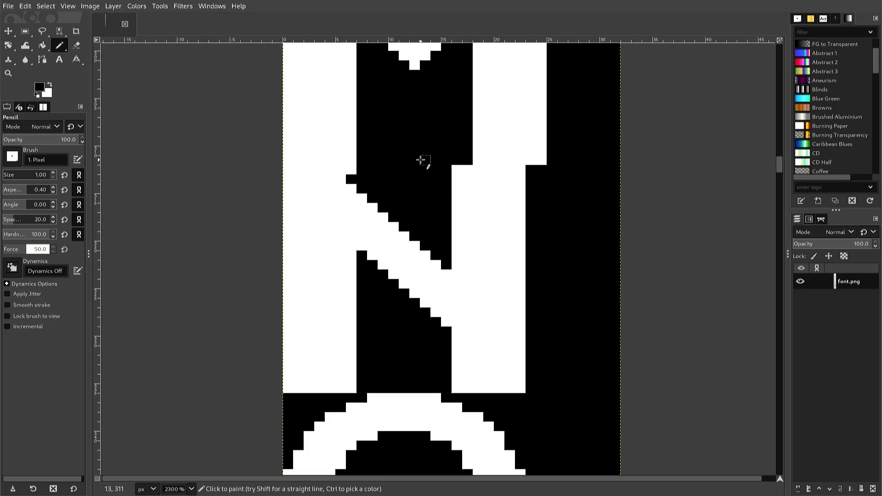
# Pick white from the image and whiten a pixel at the top of the N's diagonal
pyautogui.scroll(-2, 360, 134)
pyautogui.scroll(-2, 355, 133)
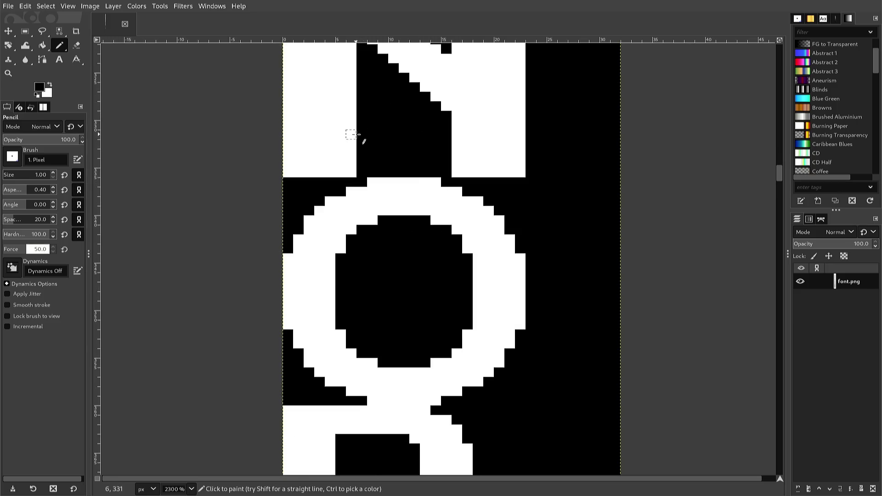
pyautogui.scroll(2, 354, 134)
pyautogui.scroll(-2, 352, 134)
pyautogui.scroll(4, 352, 134)
pyautogui.scroll(-2, 353, 135)
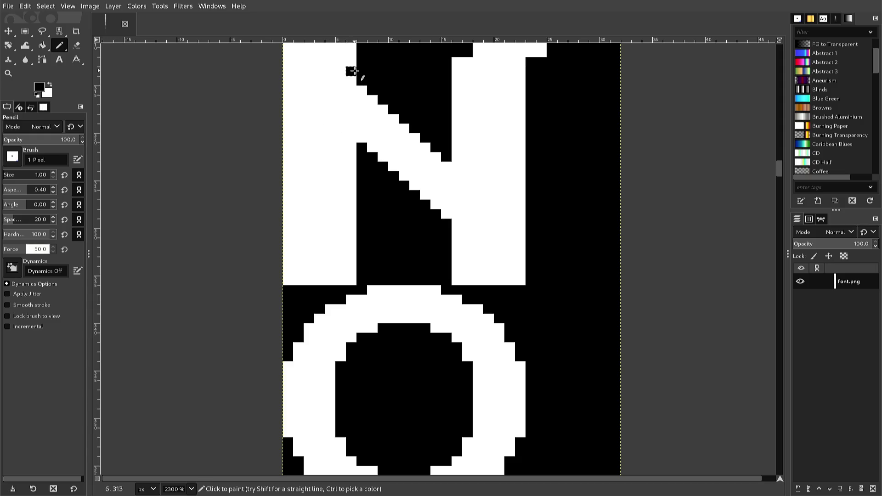
pyautogui.keyDown('ctrl'); pyautogui.click(333, 106); pyautogui.keyUp('ctrl')
pyautogui.click(361, 61)
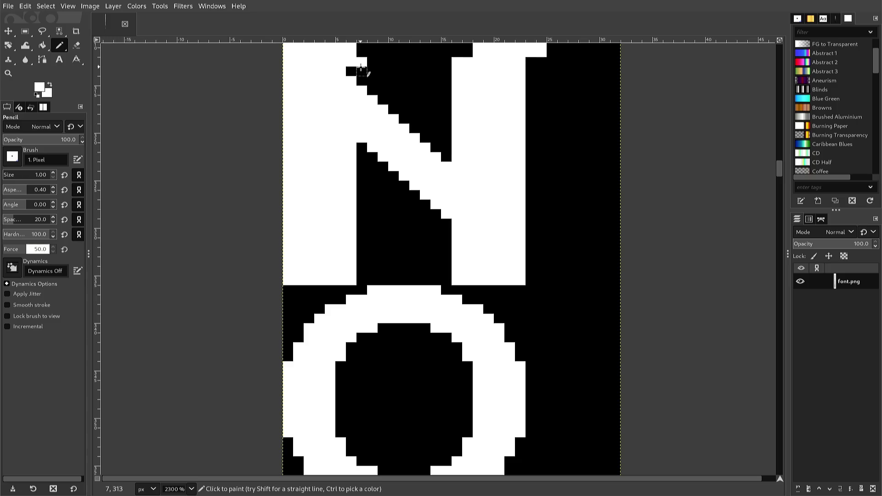
# Fill the remaining gaps along the N's diagonal with straight white lines
pyautogui.press('ctrl')
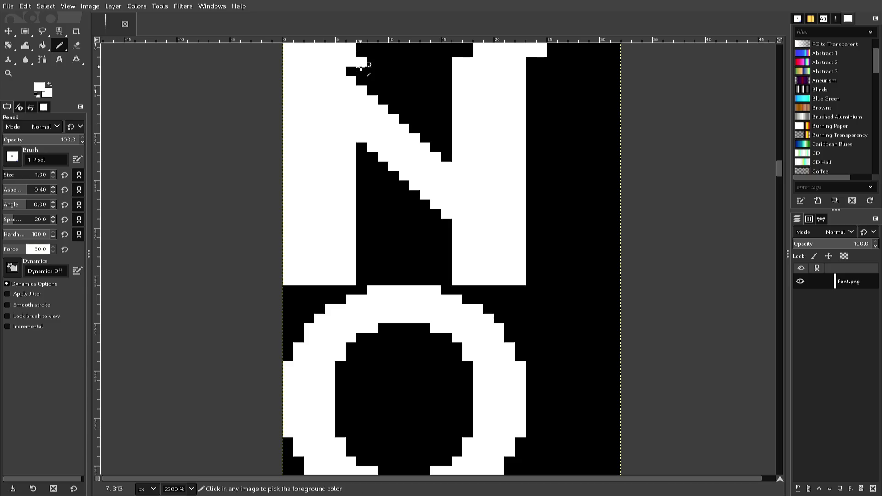
pyautogui.hotkey('ctrl', 'z')
pyautogui.press('shift')
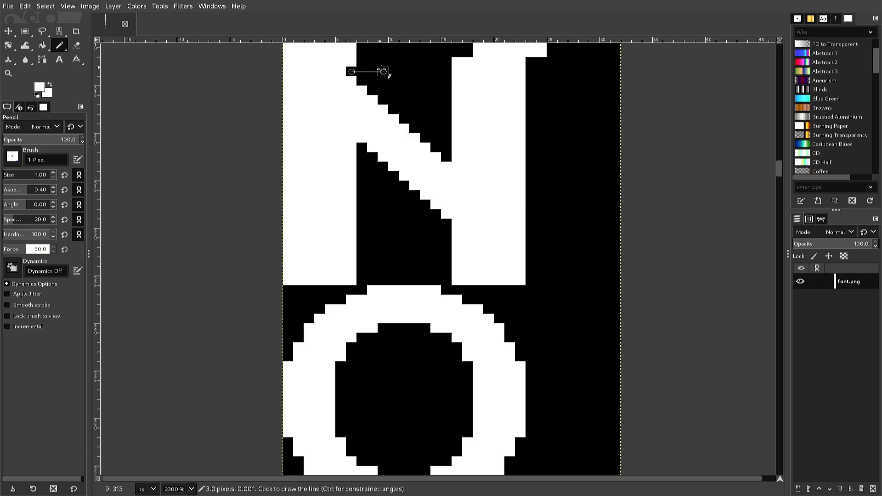
pyautogui.keyDown('shift'); pyautogui.click(362, 72); pyautogui.keyUp('shift')
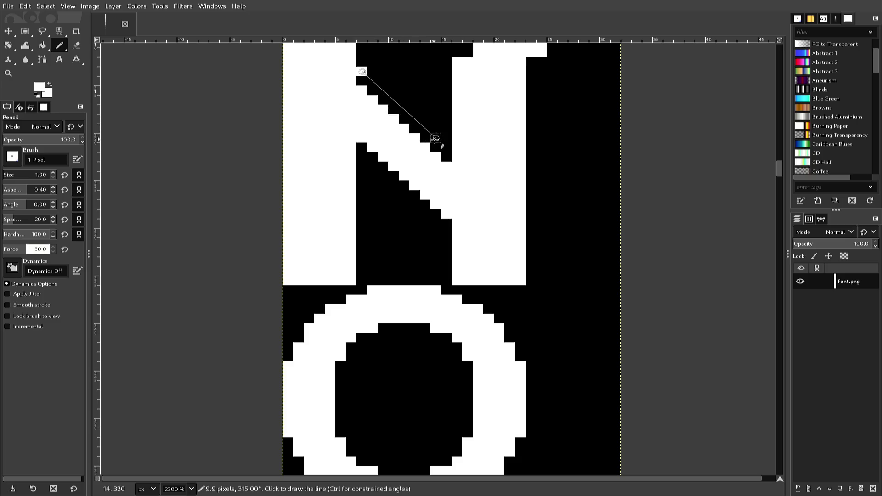
pyautogui.keyDown('shift'); pyautogui.click(445, 146); pyautogui.keyUp('shift')
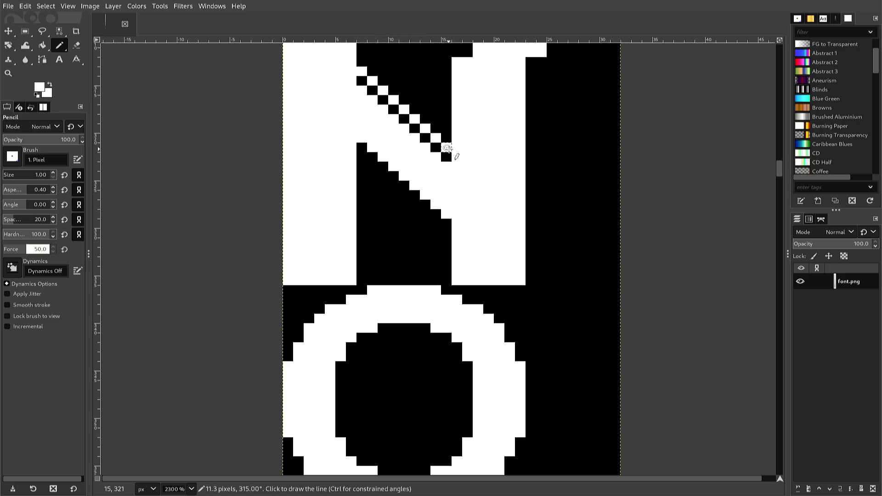
pyautogui.keyDown('shift'); pyautogui.click(362, 81); pyautogui.keyUp('shift')
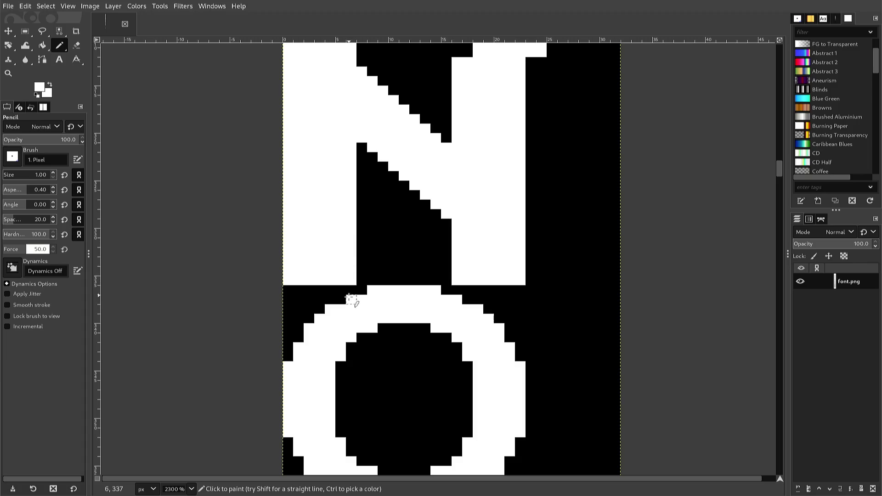
pyautogui.press('r')
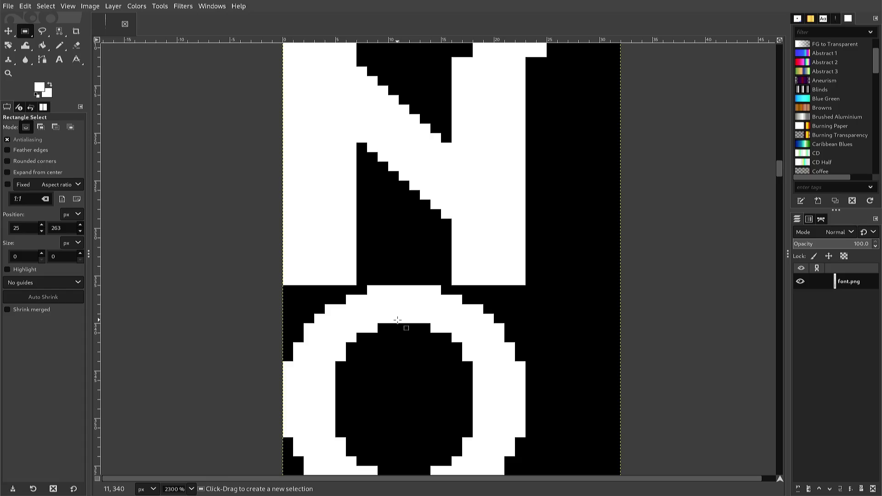
# Copy the O's left side, shift it two pixels right and anchor it
pyautogui.moveTo(396, 314)
pyautogui.mouseDown()
pyautogui.moveTo(316, 424)
pyautogui.moveTo(319, 465)
pyautogui.moveTo(316, 455)
pyautogui.mouseUp()
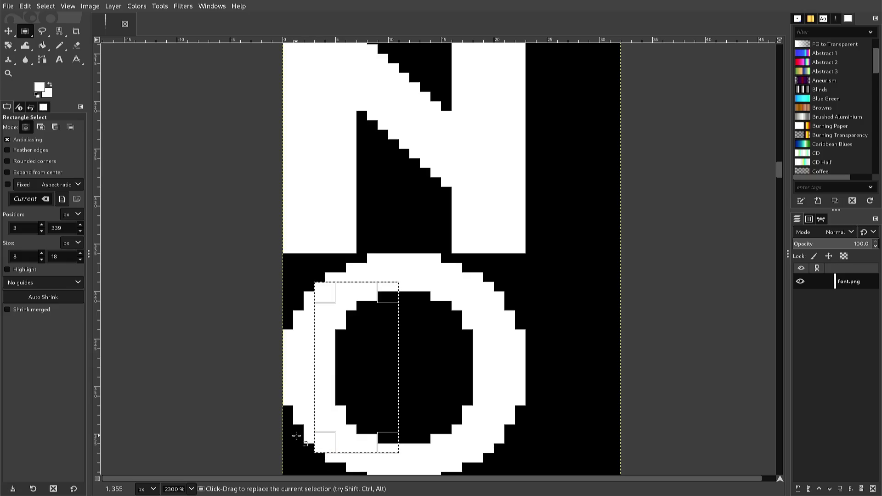
pyautogui.press('ctrl')
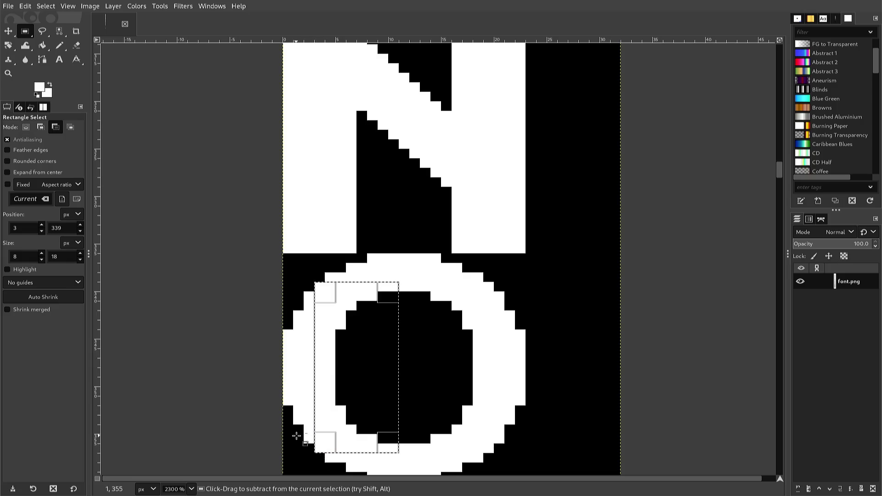
pyautogui.hotkey('ctrl', 'c')
pyautogui.hotkey('ctrl', 'v')
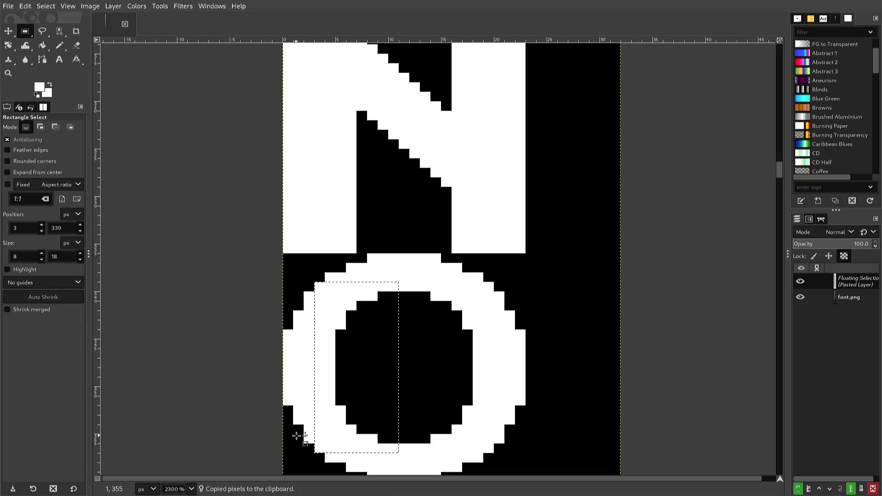
pyautogui.press('Right')
pyautogui.press('Right')
pyautogui.press('ctrl')
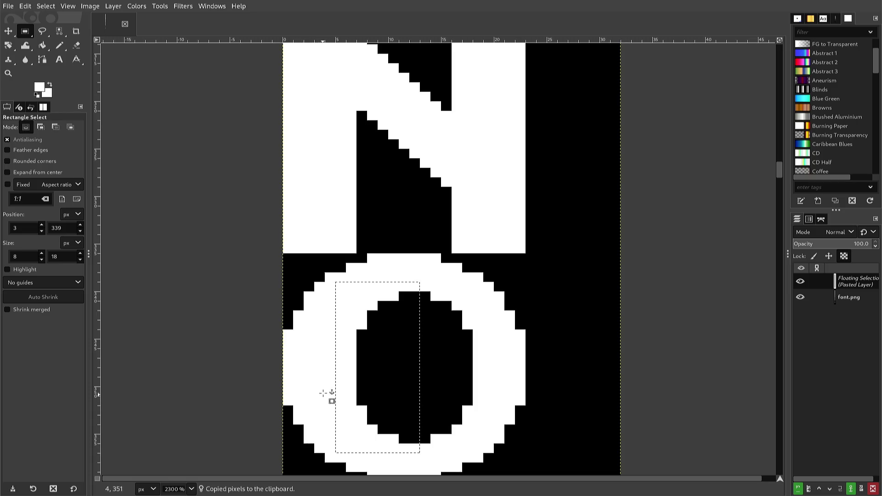
pyautogui.click(316, 371)
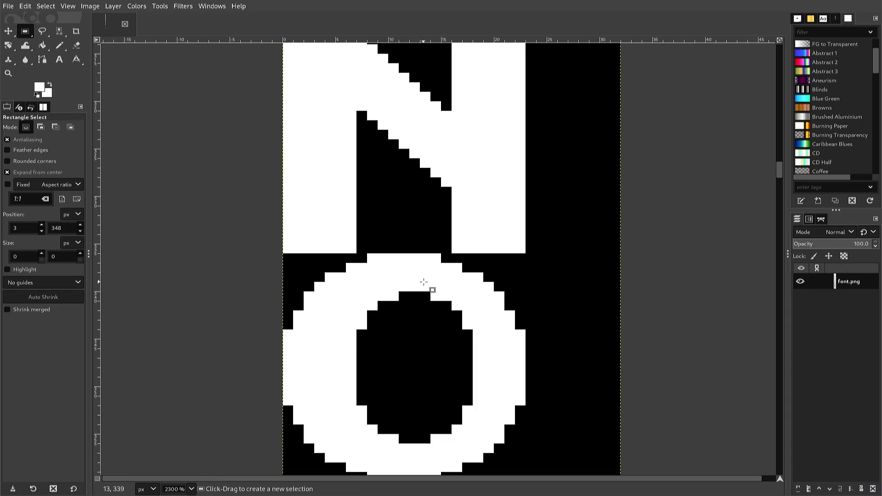
# Draw a rectangle selection and adjust its edges to fit the O's right side
pyautogui.moveTo(425, 282); pyautogui.dragTo(439, 373)
pyautogui.press('ctrl')
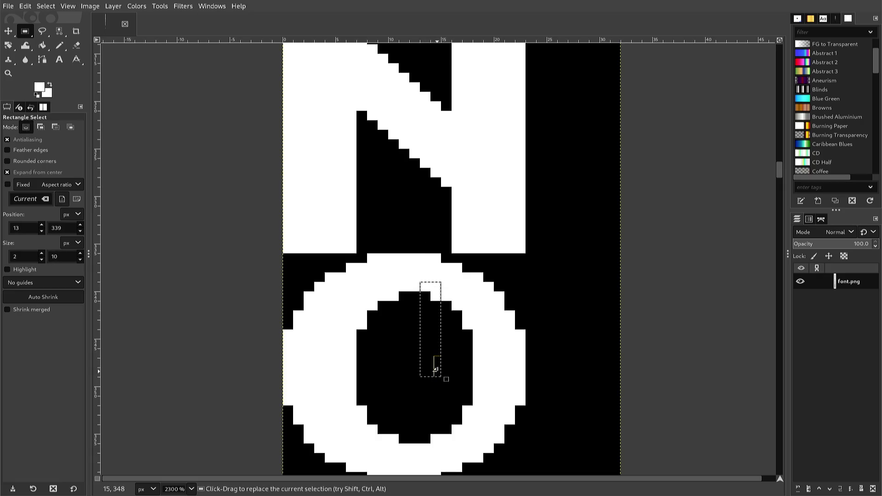
pyautogui.click(437, 370)
pyautogui.moveTo(448, 379); pyautogui.dragTo(473, 457)
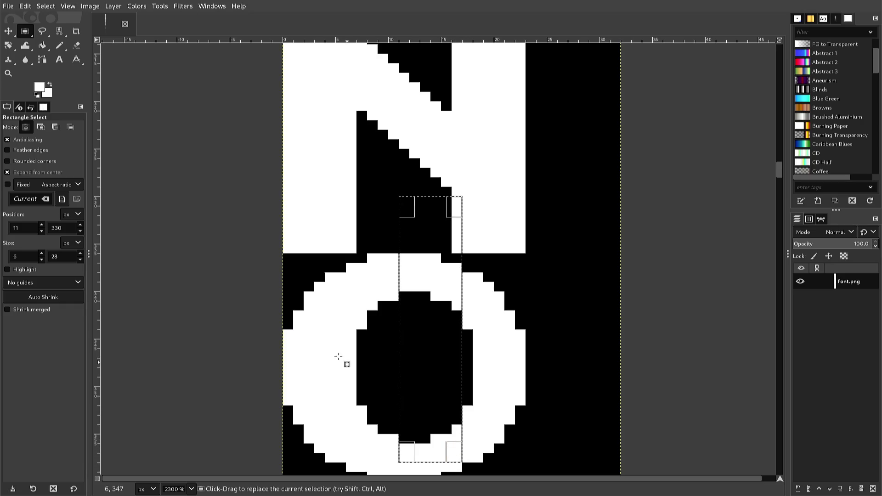
pyautogui.click(6, 172)
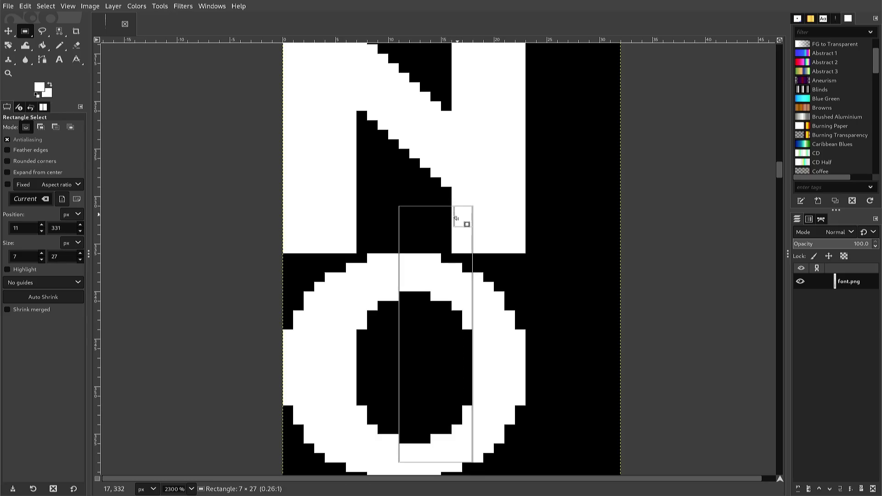
pyautogui.moveTo(461, 211); pyautogui.dragTo(477, 296)
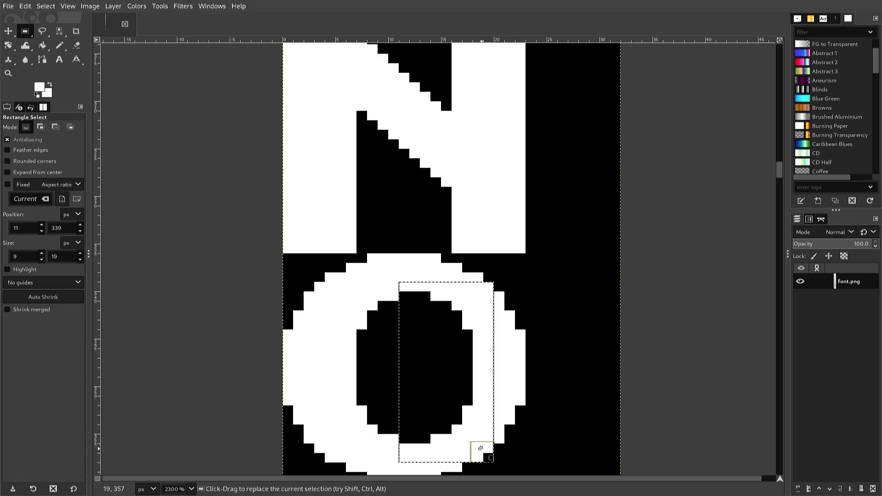
pyautogui.moveTo(481, 461); pyautogui.dragTo(488, 452)
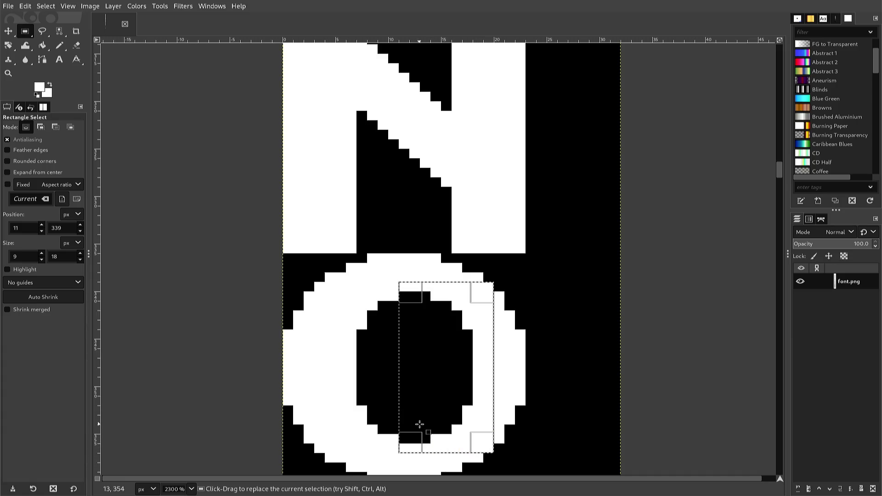
pyautogui.moveTo(411, 434); pyautogui.dragTo(431, 433)
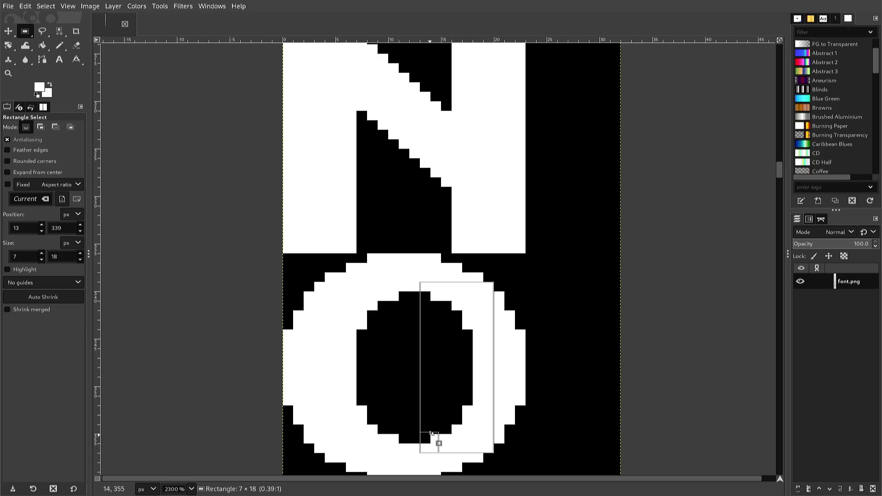
pyautogui.moveTo(431, 433); pyautogui.dragTo(435, 435)
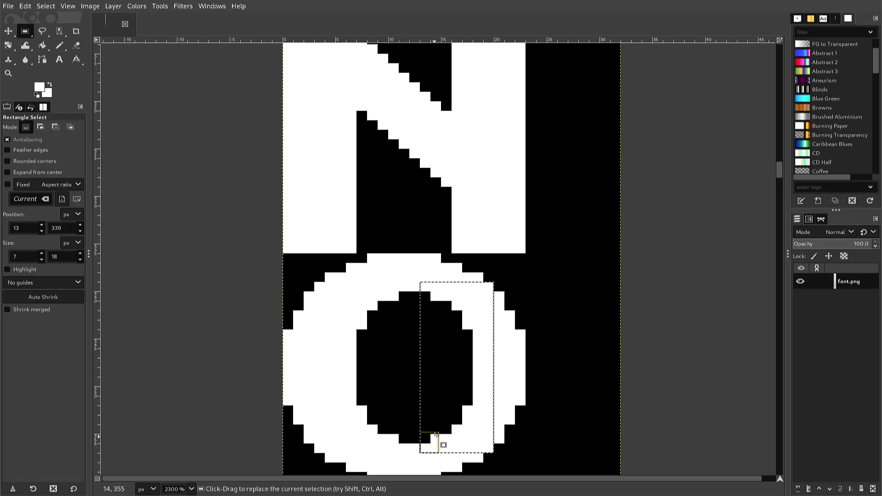
# Copy the O's right side, nudge it two pixels left and anchor it
pyautogui.hotkey('ctrl', 'c')
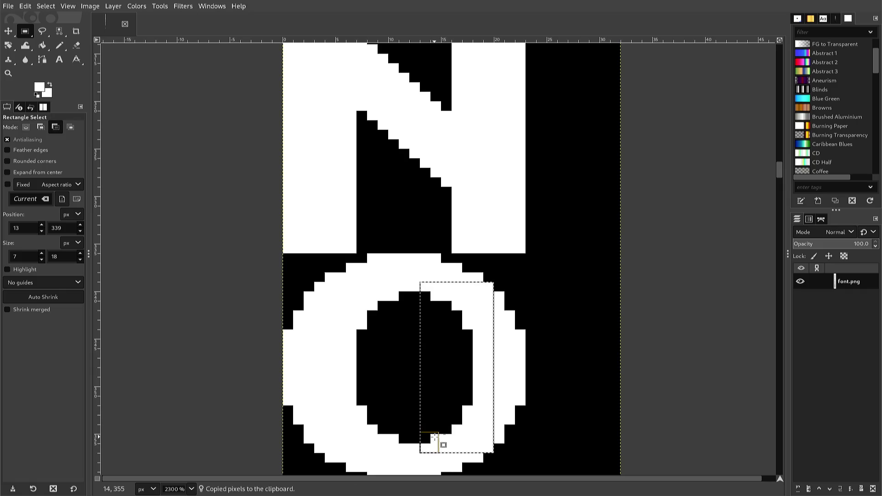
pyautogui.hotkey('ctrl', 'v')
pyautogui.press('Left')
pyautogui.press('Left')
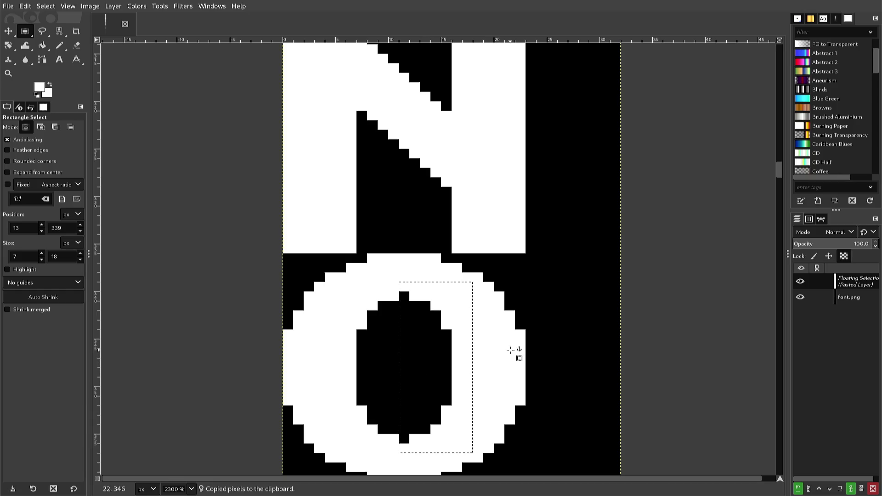
pyautogui.moveTo(536, 355); pyautogui.dragTo(534, 340)
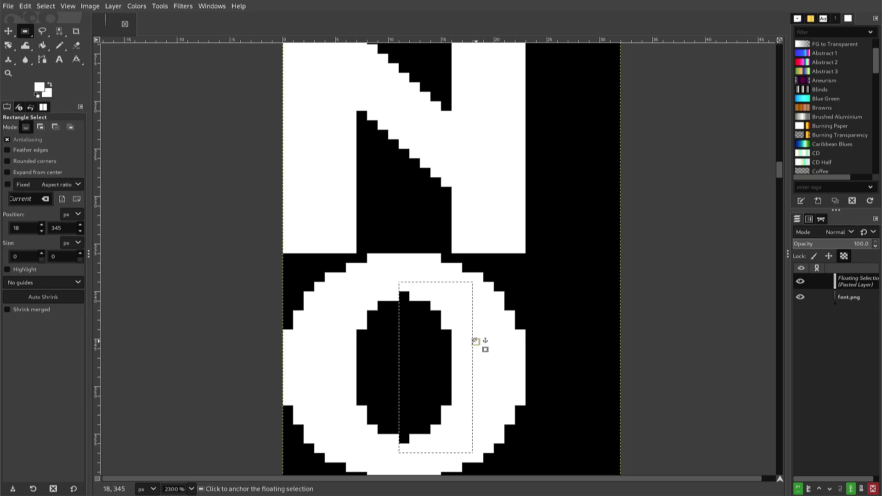
pyautogui.click(476, 341)
# Copy the strip across the top of the o's hole, move it up 1 px and anchor it
pyautogui.moveTo(473, 339); pyautogui.dragTo(333, 292)
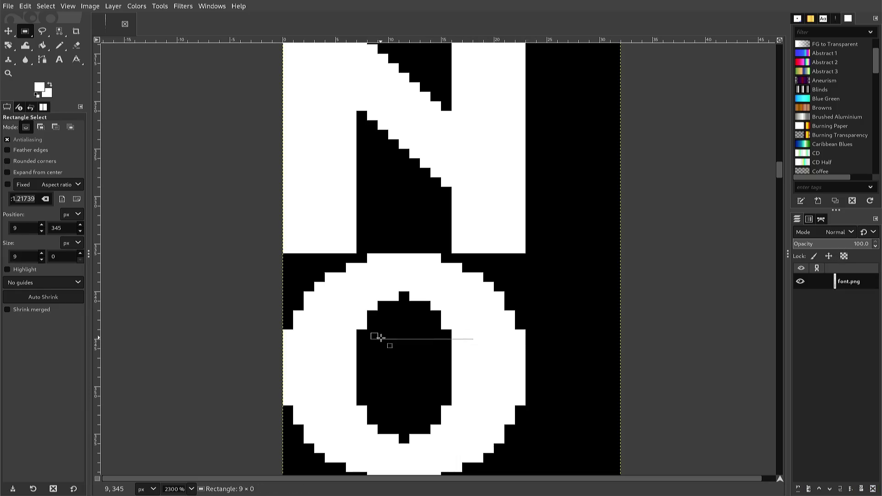
pyautogui.moveTo(333, 292); pyautogui.dragTo(334, 292)
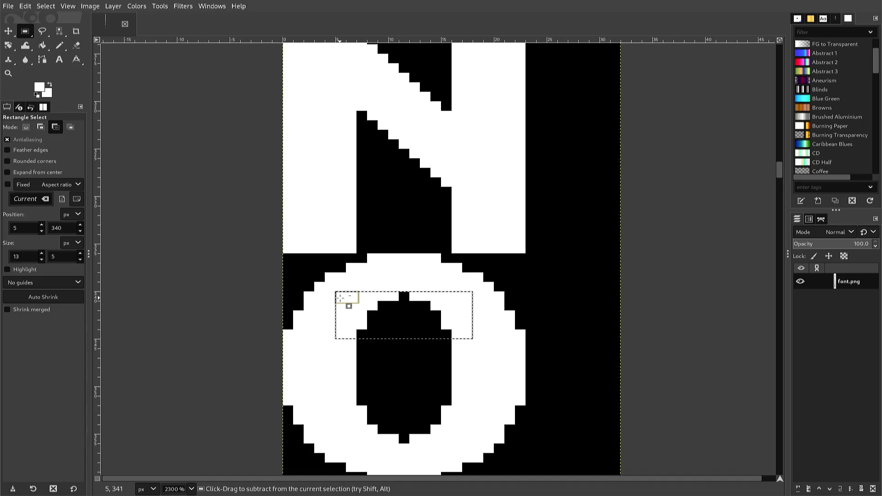
pyautogui.hotkey('ctrl', 'c')
pyautogui.hotkey('ctrl', 'v')
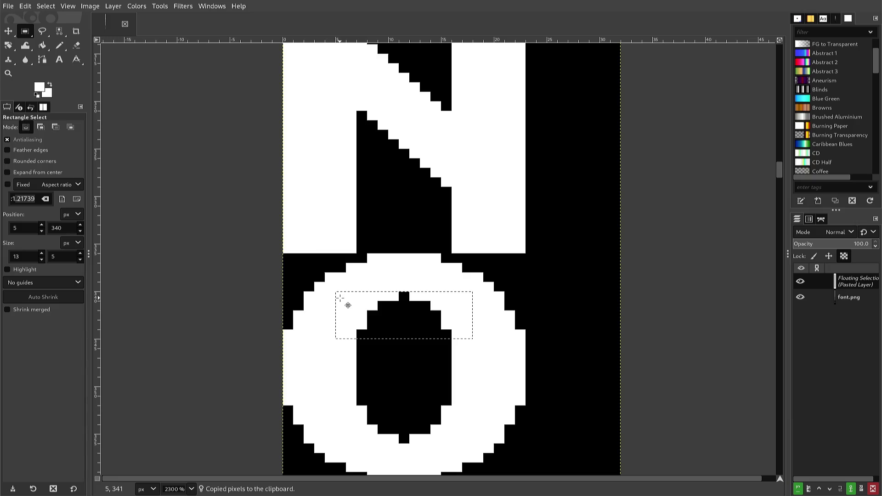
pyautogui.press('Up')
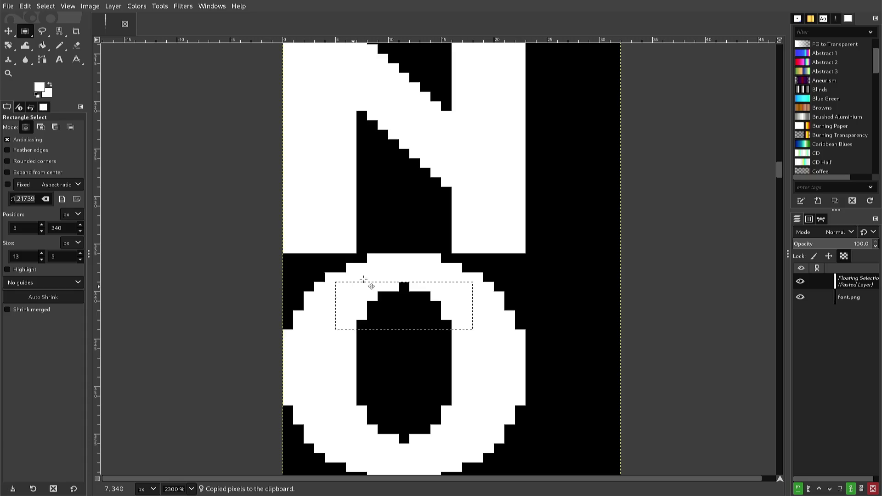
pyautogui.click(341, 360)
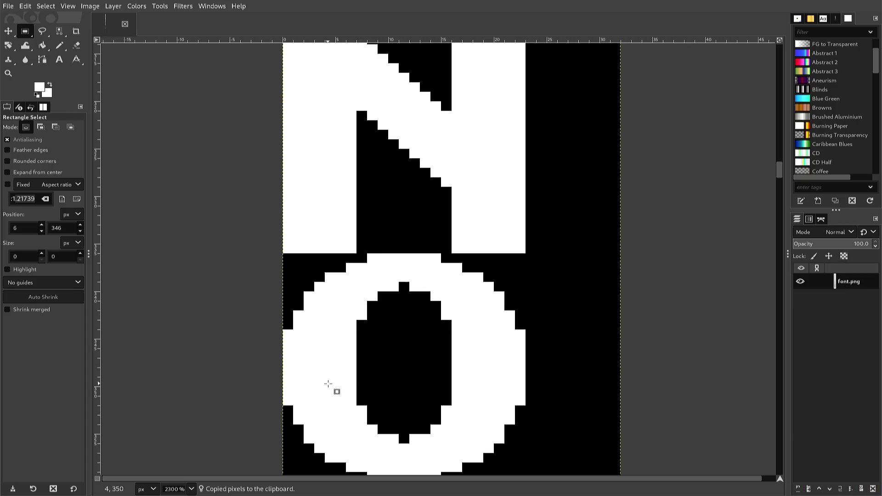
# Copy the strip across the bottom of the o's hole, move it down 1 px and anchor it
pyautogui.moveTo(325, 386)
pyautogui.mouseDown()
pyautogui.moveTo(467, 440)
pyautogui.moveTo(460, 434)
pyautogui.mouseUp()
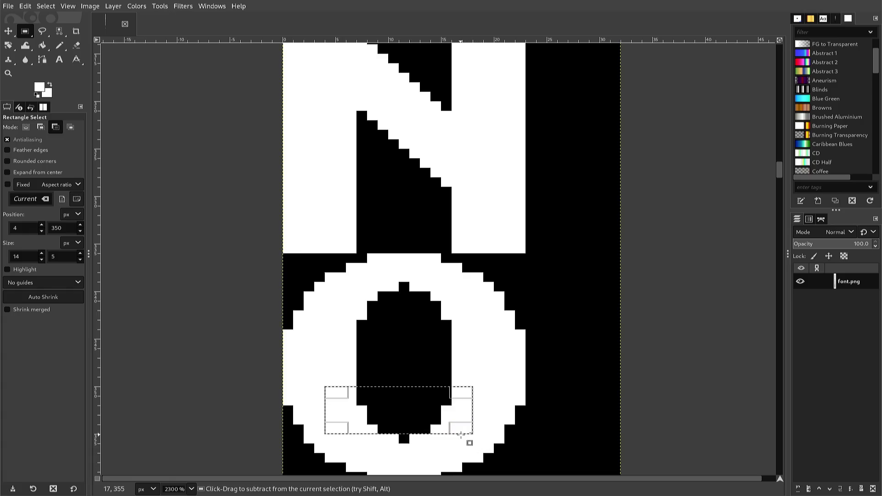
pyautogui.hotkey('ctrl', 'c')
pyautogui.hotkey('ctrl', 'v')
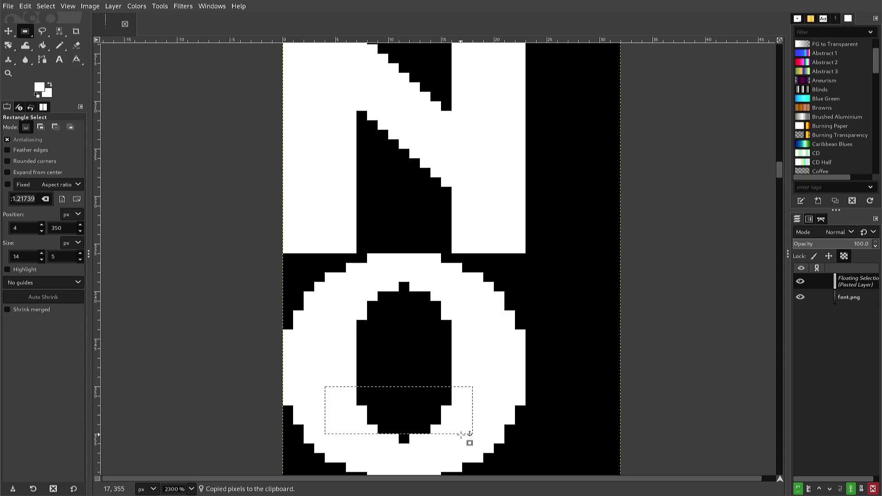
pyautogui.press('Down')
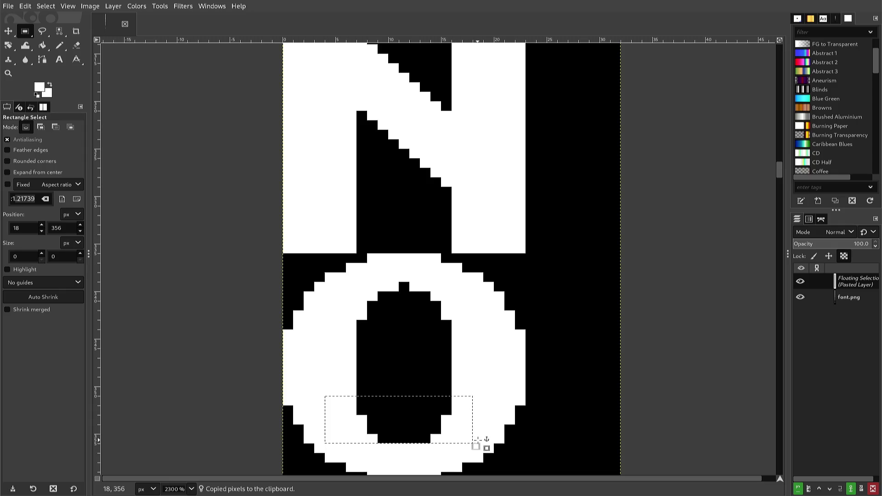
pyautogui.click(478, 439)
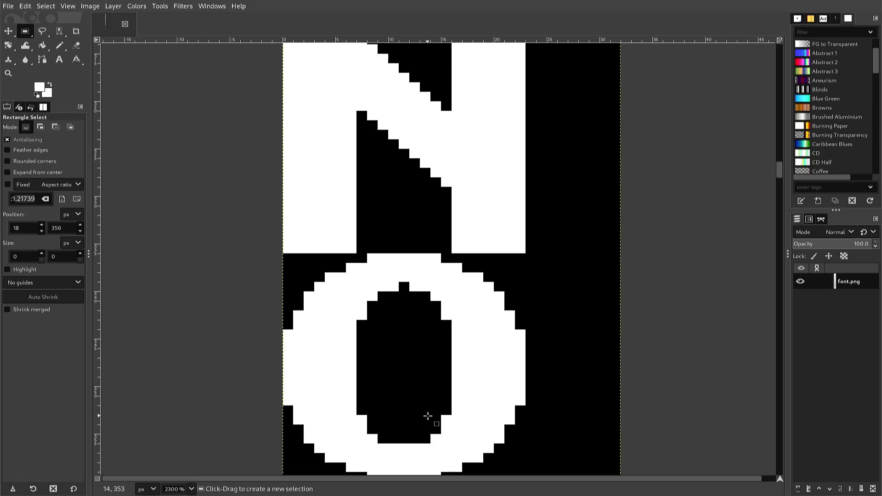
# With the 1 px Pencil, add a black pixel at the bottom of the o's hole and scroll down to the P
pyautogui.press('n')
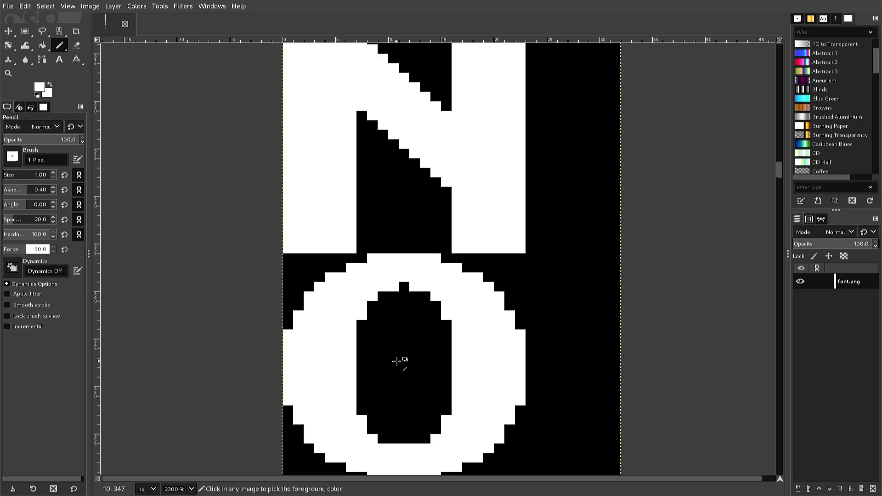
pyautogui.keyDown('ctrl'); pyautogui.click(396, 361); pyautogui.keyUp('ctrl')
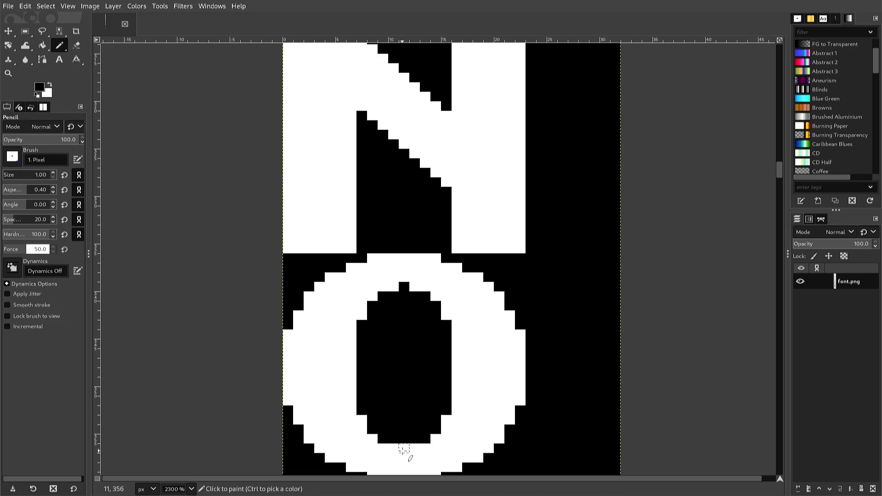
pyautogui.click(404, 448)
pyautogui.scroll(-3, 394, 385)
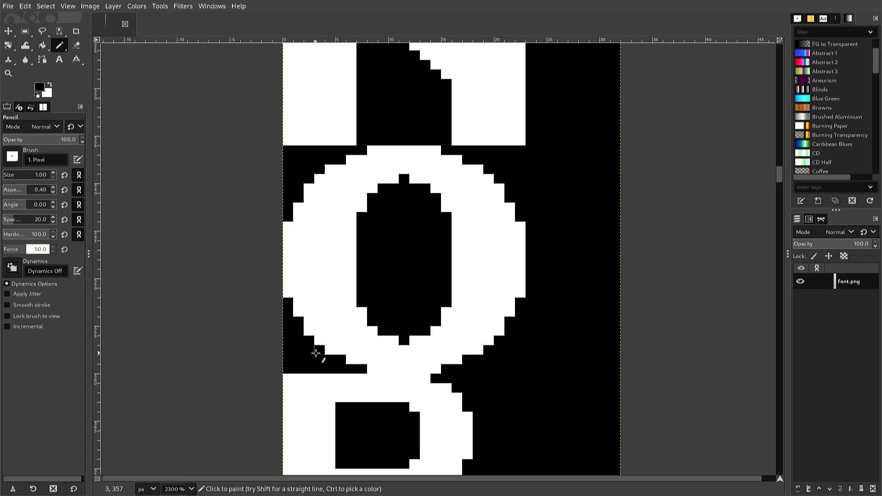
pyautogui.scroll(-2, 349, 361)
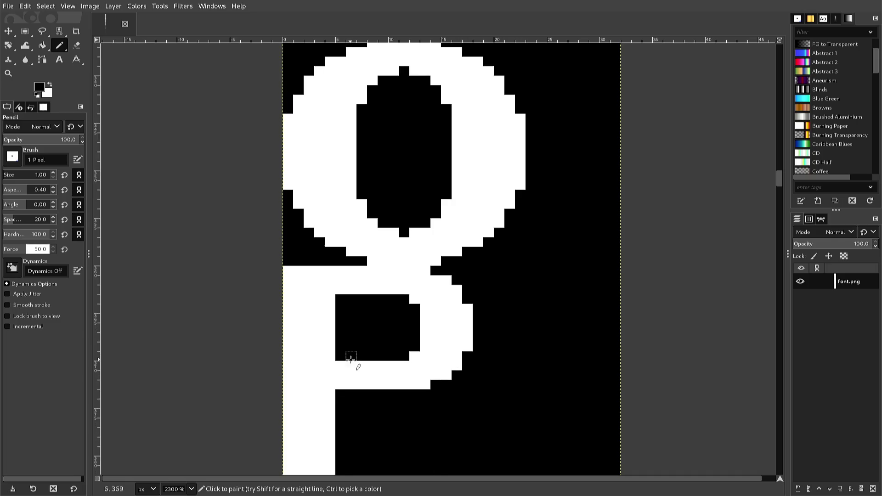
pyautogui.scroll(-1, 348, 361)
pyautogui.scroll(1, 347, 344)
# Pick white and widen the P's stem inward with two white columns
pyautogui.keyDown('ctrl'); pyautogui.click(340, 285); pyautogui.keyUp('ctrl')
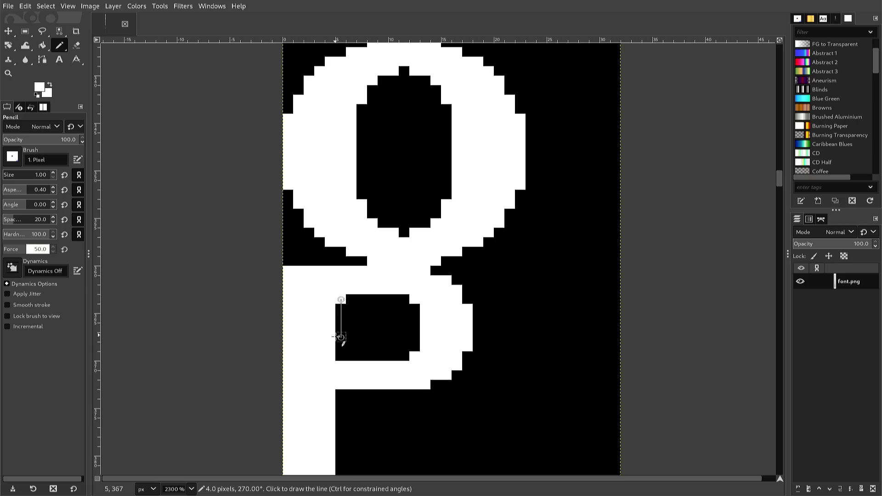
pyautogui.scroll(-5, 330, 367)
pyautogui.scroll(2, 330, 367)
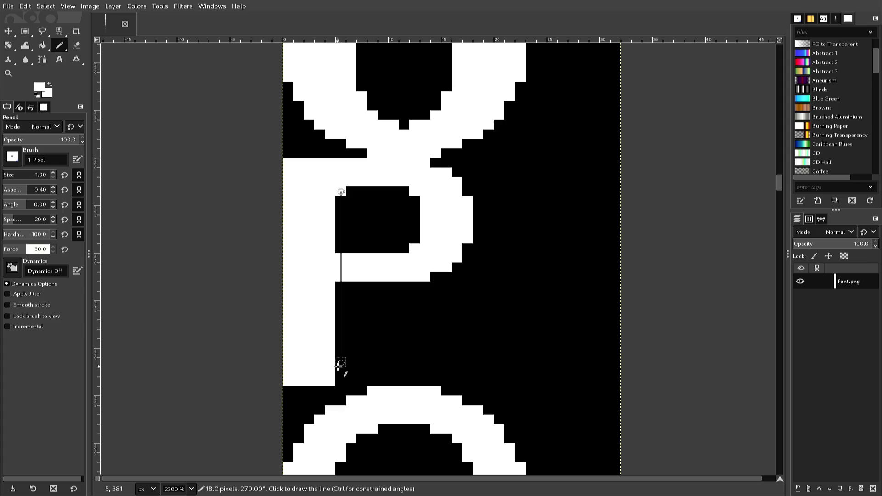
pyautogui.keyDown('shift'); pyautogui.click(340, 382); pyautogui.keyUp('shift')
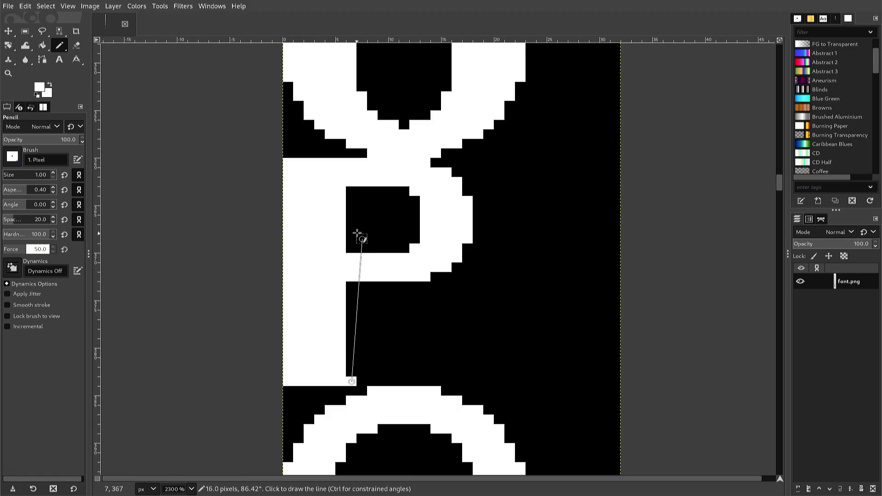
pyautogui.keyDown('shift'); pyautogui.click(351, 191); pyautogui.keyUp('shift')
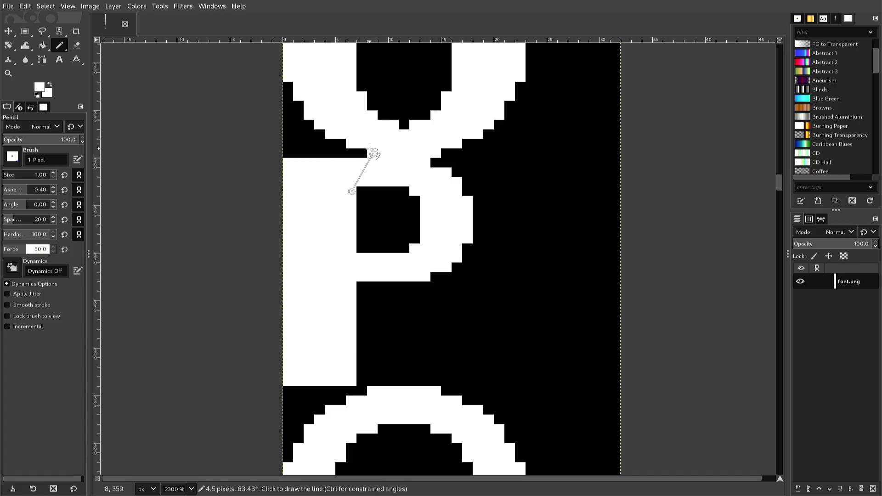
# Whiten the right-hand black columns of the P's hole, narrowing the counter
pyautogui.click(361, 173)
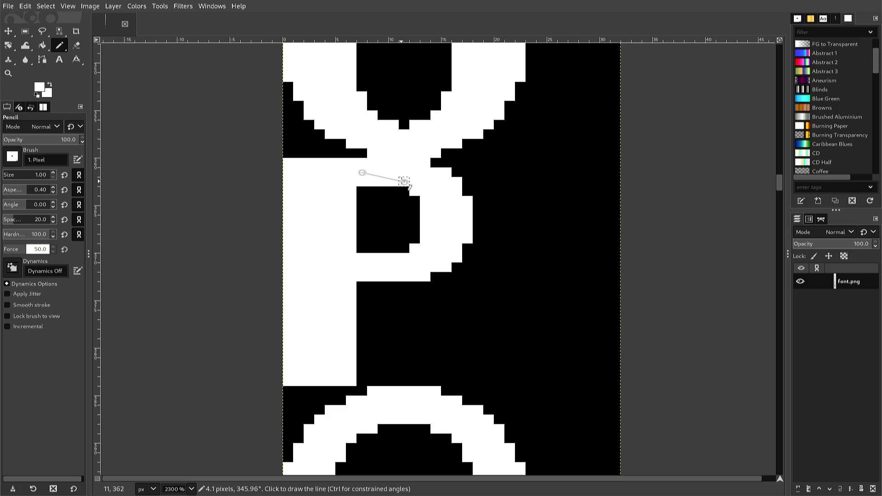
pyautogui.keyDown('shift'); pyautogui.click(394, 181); pyautogui.keyUp('shift')
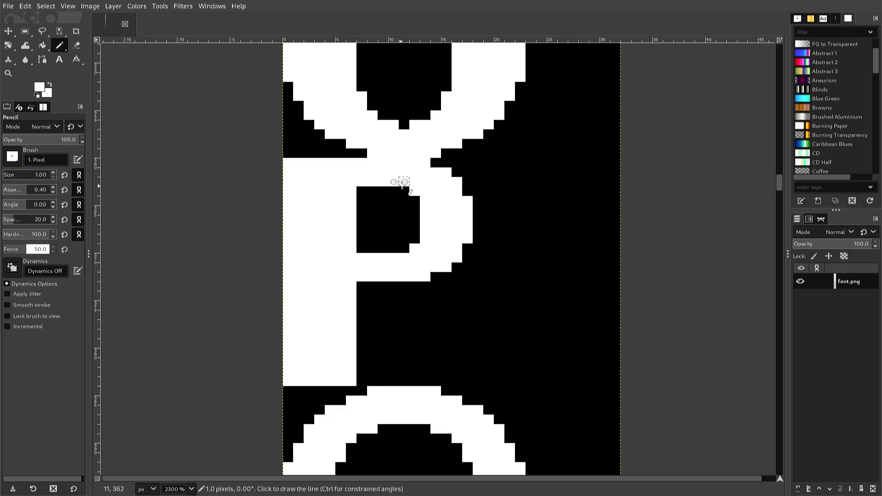
pyautogui.keyDown('shift'); pyautogui.click(394, 190); pyautogui.keyUp('shift')
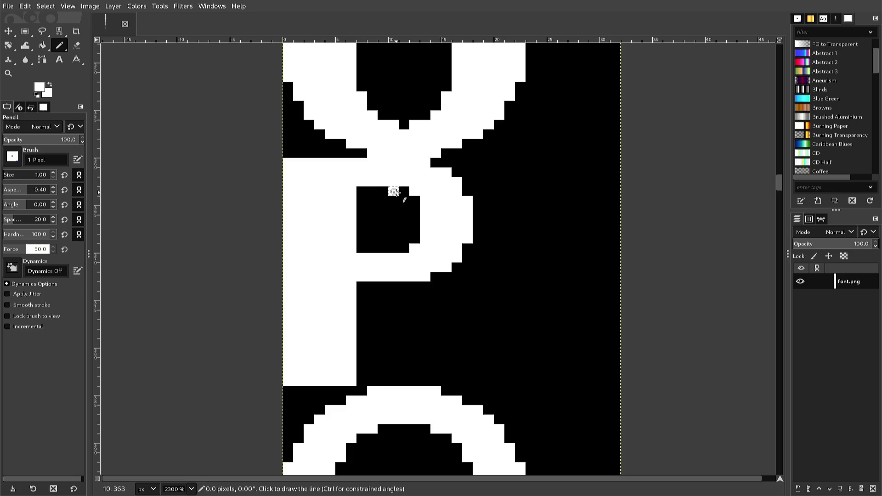
pyautogui.keyDown('shift'); pyautogui.click(403, 192); pyautogui.keyUp('shift')
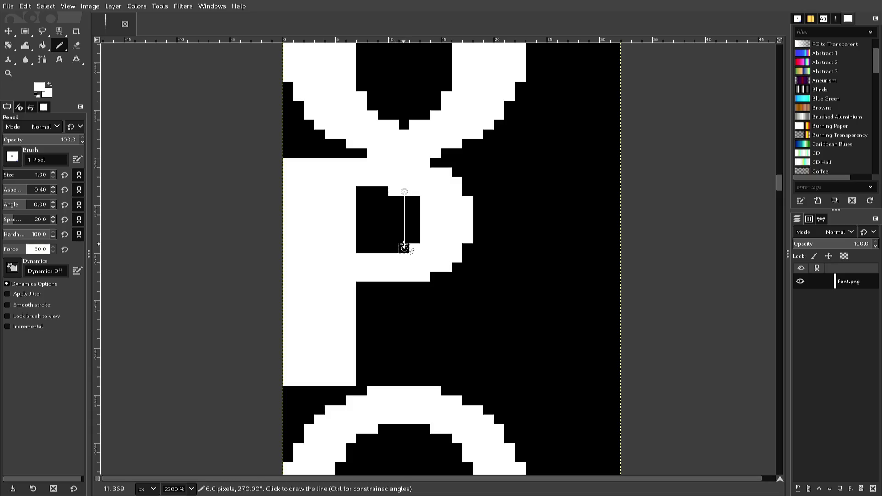
pyautogui.keyDown('shift'); pyautogui.click(403, 248); pyautogui.keyUp('shift')
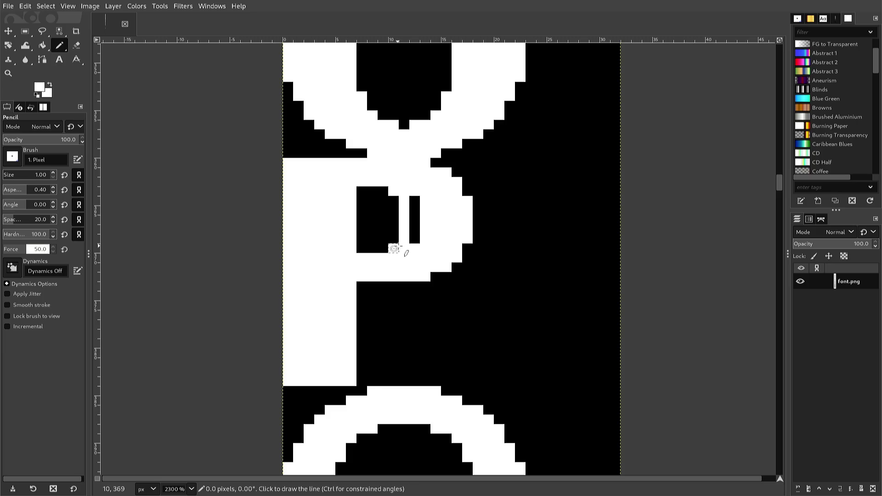
pyautogui.keyDown('shift'); pyautogui.click(415, 237); pyautogui.keyUp('shift')
pyautogui.keyDown('shift'); pyautogui.click(416, 202); pyautogui.keyUp('shift')
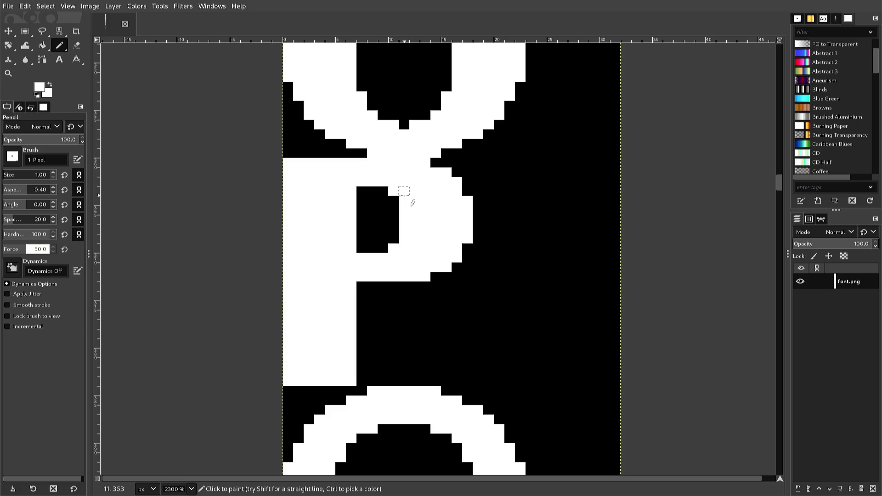
# Scroll to the Q and whiten pixels along the top and top-right of its hole
pyautogui.scroll(-2, 405, 193)
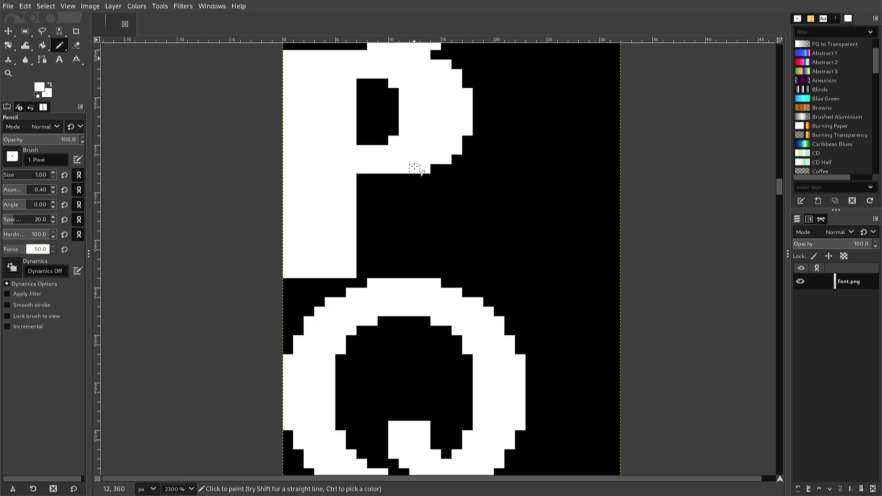
pyautogui.scroll(2, 404, 197)
pyautogui.scroll(-2, 403, 202)
pyautogui.scroll(-2, 404, 227)
pyautogui.scroll(-2, 404, 232)
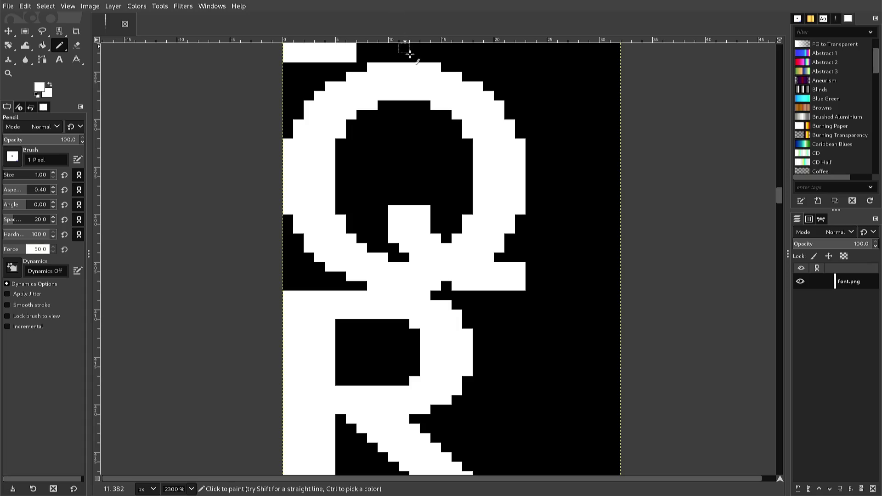
pyautogui.click(414, 105)
pyautogui.click(425, 105)
pyautogui.click(435, 114)
pyautogui.click(446, 115)
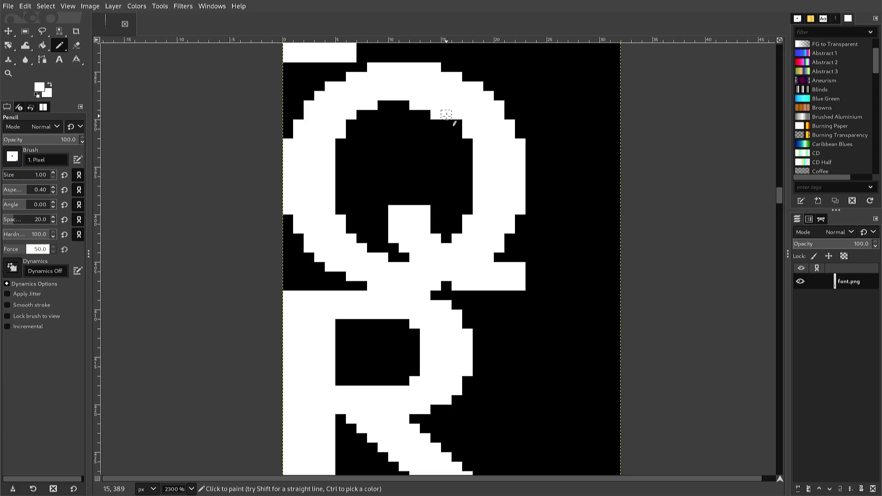
pyautogui.click(445, 125)
# Whiten pixels on the right of the Q's hole, restoring two bowl pixels to black
pyautogui.click(445, 133)
pyautogui.click(456, 134)
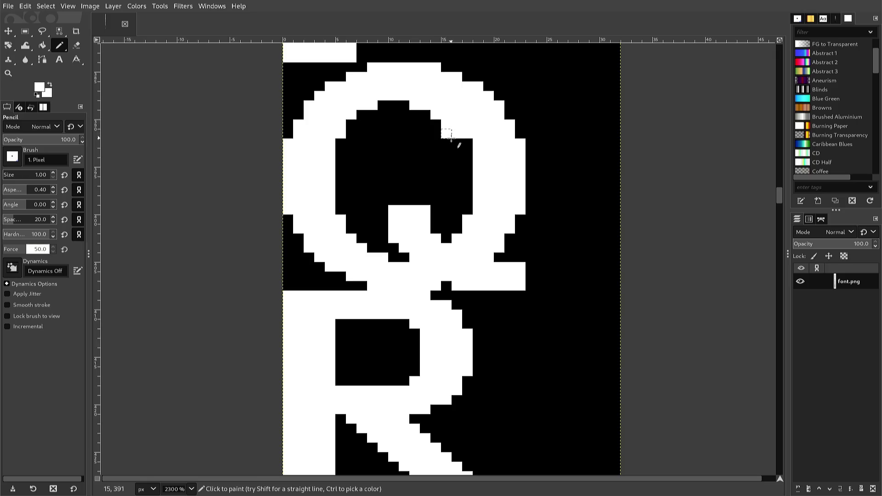
pyautogui.click(450, 139)
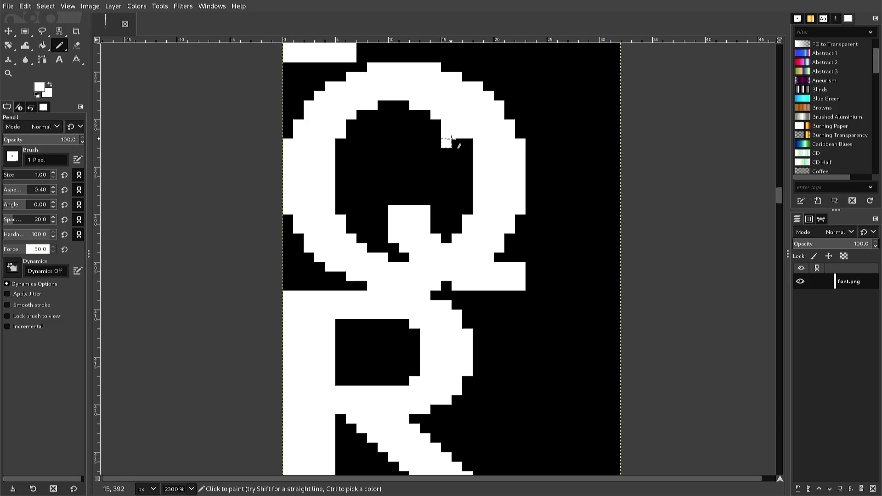
pyautogui.keyDown('ctrl'); pyautogui.click(426, 140); pyautogui.keyUp('ctrl')
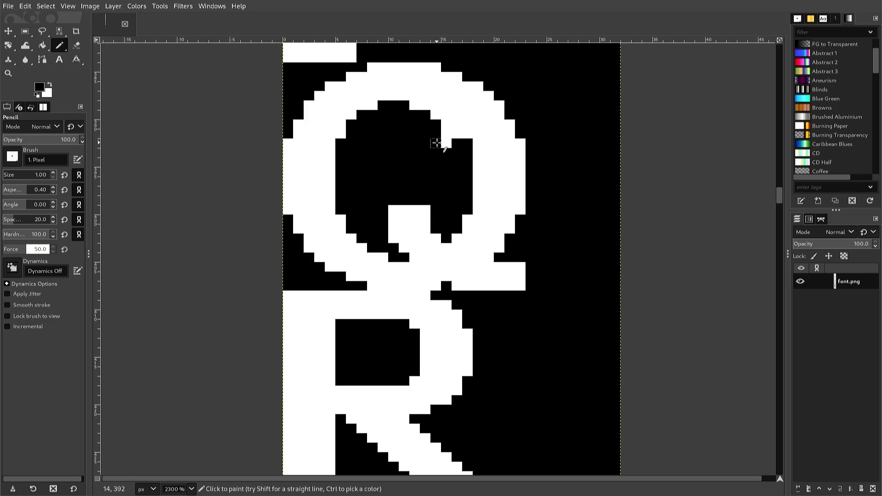
pyautogui.click(444, 142)
pyautogui.keyDown('ctrl'); pyautogui.click(456, 133); pyautogui.keyUp('ctrl')
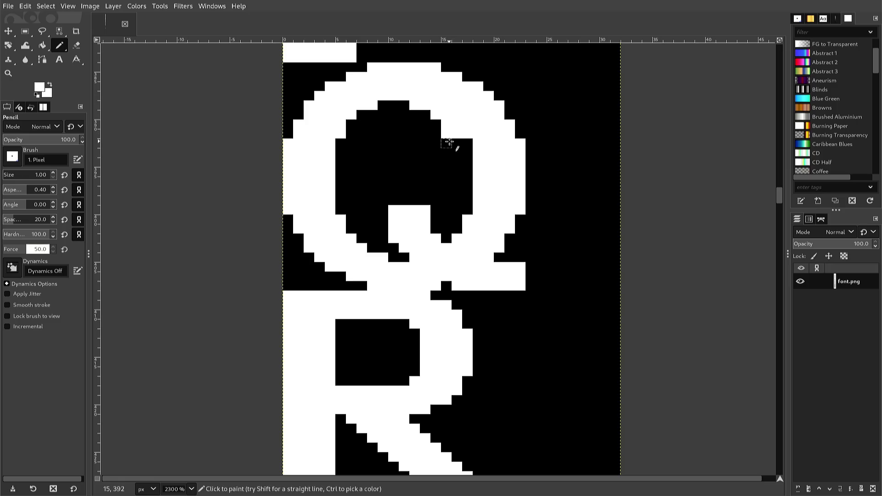
pyautogui.click(456, 143)
# Paint white vertical strips down the Q's right inner side and whiten one upper-left edge pixel
pyautogui.moveTo(456, 144); pyautogui.dragTo(456, 209)
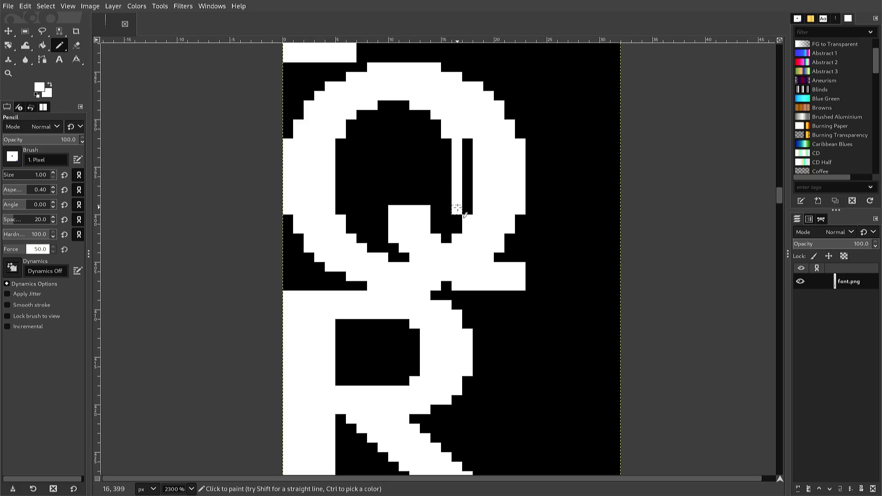
pyautogui.moveTo(456, 209)
pyautogui.mouseDown()
pyautogui.moveTo(445, 238)
pyautogui.moveTo(467, 210)
pyautogui.mouseUp()
pyautogui.moveTo(467, 191); pyautogui.dragTo(467, 143)
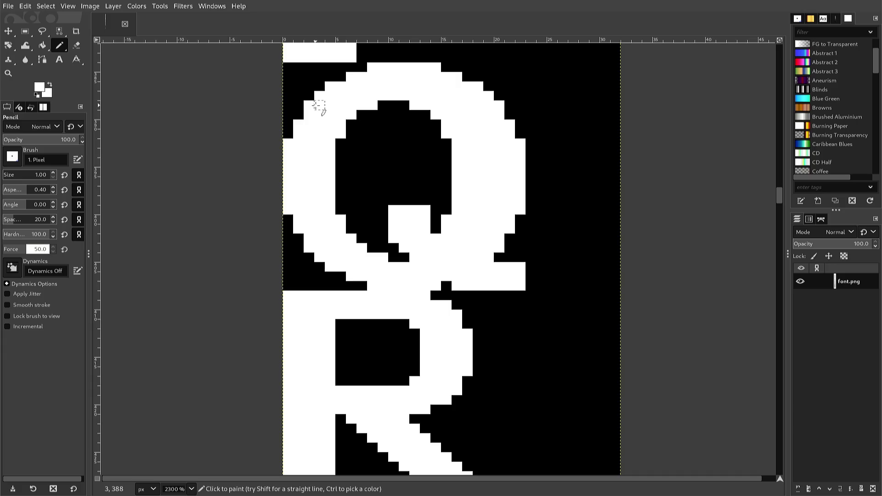
pyautogui.click(298, 115)
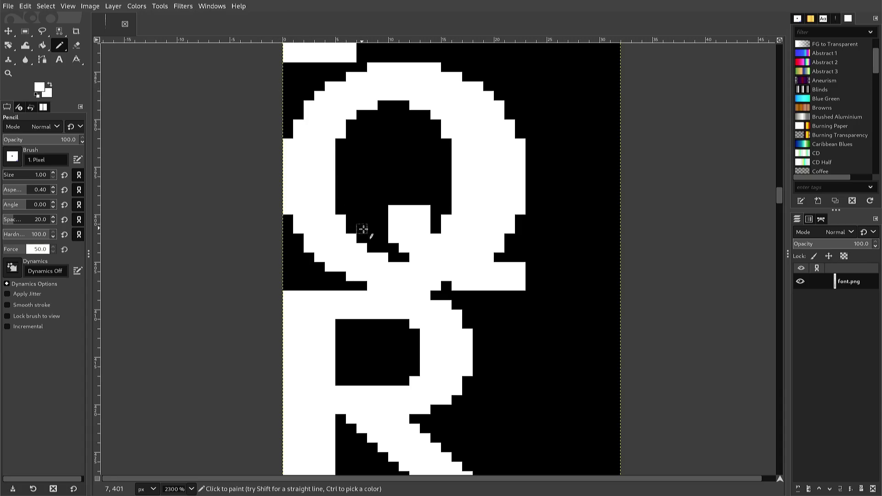
# Whiten pixels up the left edge of the Q's counter, building a white column at x=6
pyautogui.click(372, 247)
pyautogui.click(372, 238)
pyautogui.click(362, 229)
pyautogui.click(361, 221)
pyautogui.click(351, 210)
pyautogui.click(351, 199)
pyautogui.click(351, 191)
pyautogui.click(352, 180)
pyautogui.click(352, 168)
pyautogui.click(351, 157)
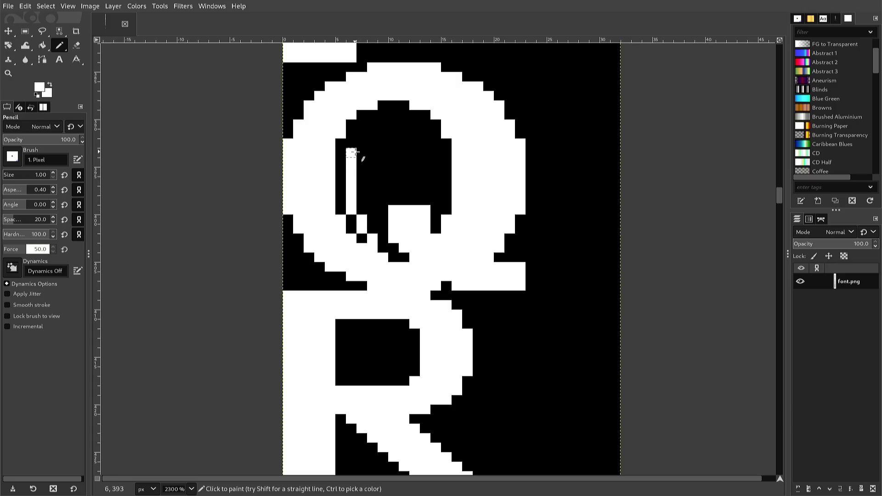
pyautogui.click(351, 149)
pyautogui.click(352, 146)
# Whiten column x=7 pixels and the top pixels at (8,389) and (9,389), undoing one dab
pyautogui.click(362, 133)
pyautogui.click(361, 123)
pyautogui.click(362, 116)
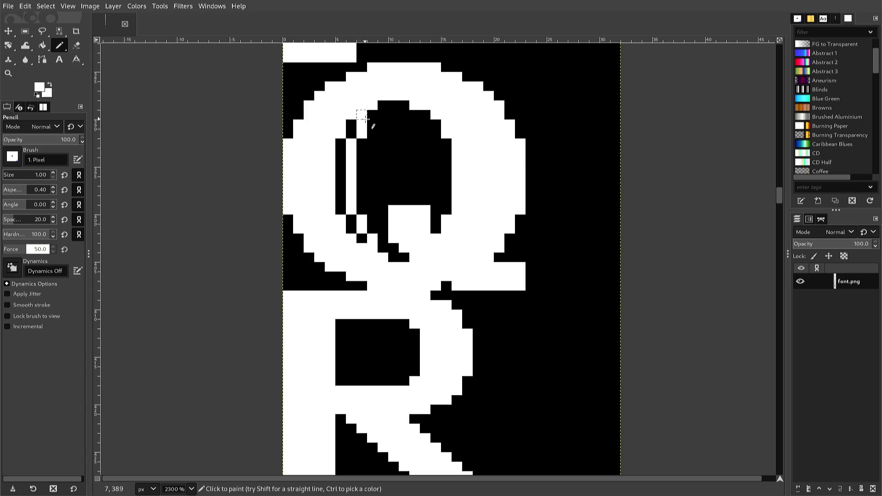
pyautogui.click(372, 115)
pyautogui.click(382, 115)
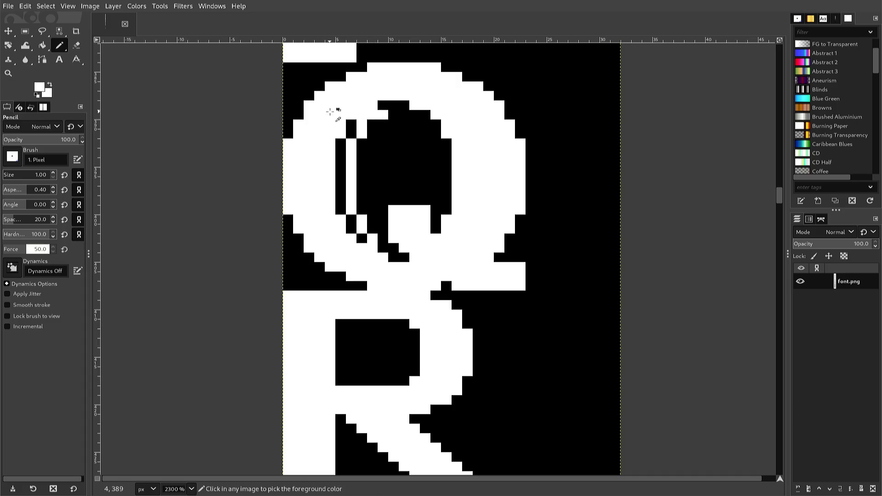
pyautogui.hotkey('ctrl', 'z')
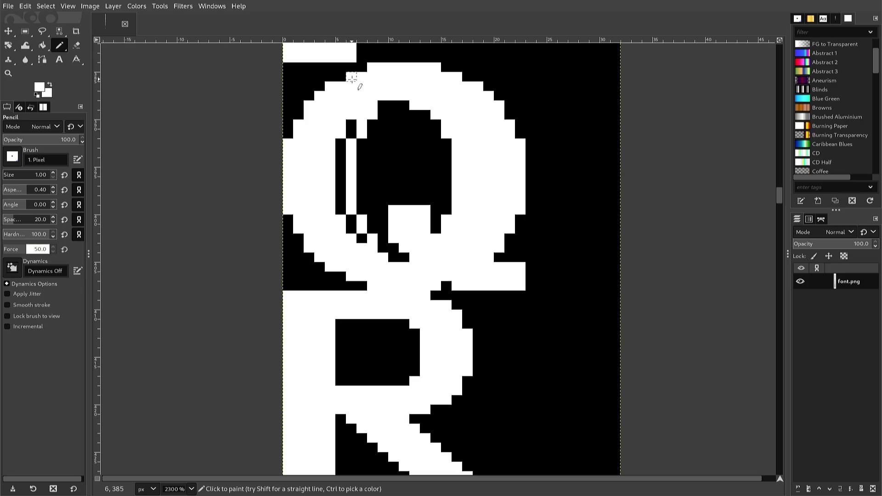
# Whiten the counter's top-left corner, its left edge, and the black pixels beside the Q's tail
pyautogui.click(382, 105)
pyautogui.click(393, 105)
pyautogui.moveTo(361, 105)
pyautogui.mouseDown()
pyautogui.moveTo(341, 152)
pyautogui.moveTo(341, 191)
pyautogui.mouseUp()
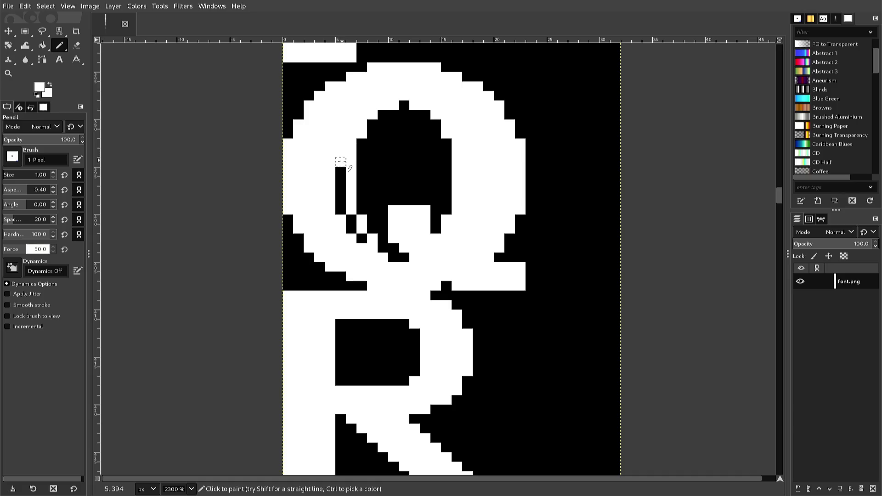
pyautogui.click(351, 219)
pyautogui.moveTo(351, 228); pyautogui.dragTo(362, 238)
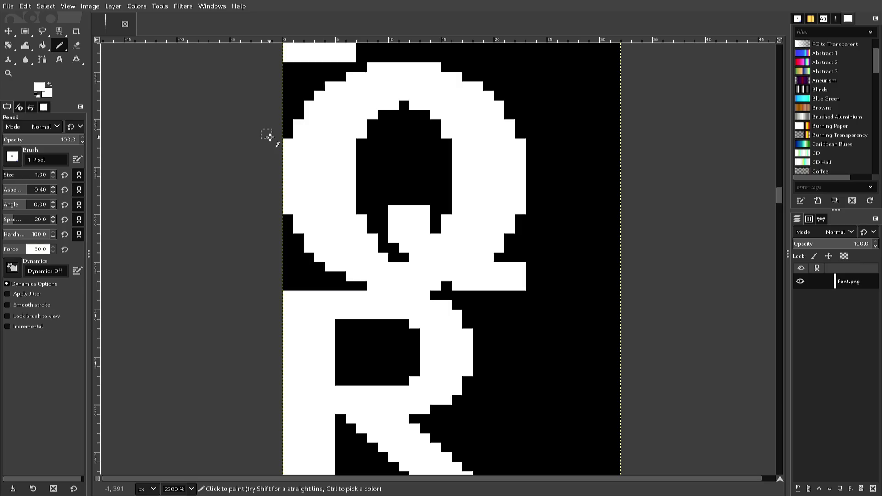
pyautogui.press('ctrl')
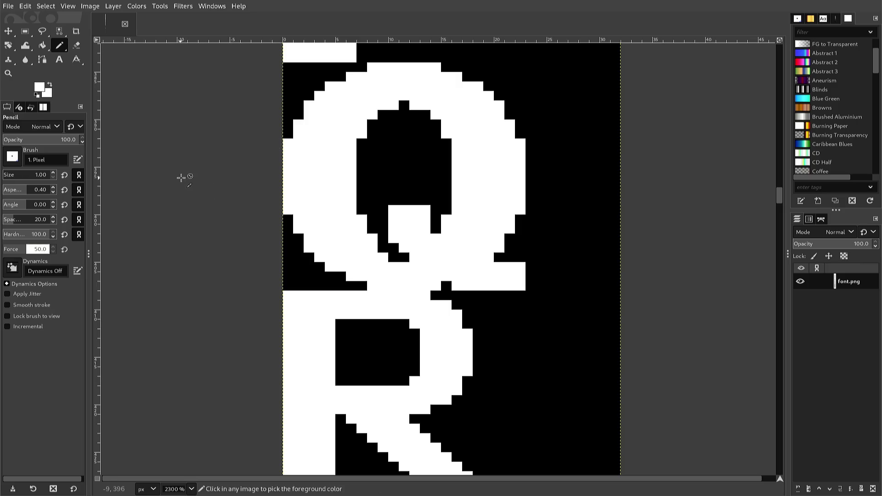
# Paint the counter's lower-left pixel and pixels (10,403) and (10,402) black
pyautogui.keyDown('ctrl'); pyautogui.click(390, 175); pyautogui.keyUp('ctrl')
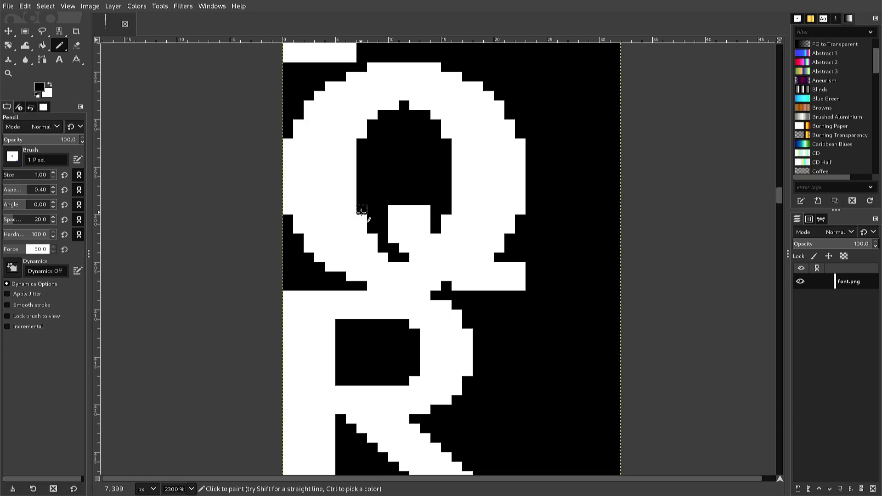
pyautogui.click(361, 219)
pyautogui.keyDown('ctrl'); pyautogui.click(370, 250); pyautogui.keyUp('ctrl')
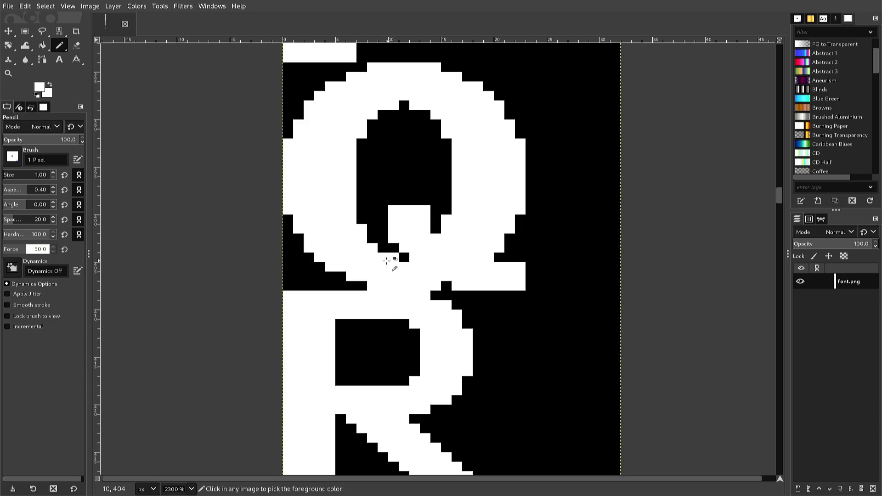
pyautogui.keyDown('ctrl'); pyautogui.click(403, 257); pyautogui.keyUp('ctrl')
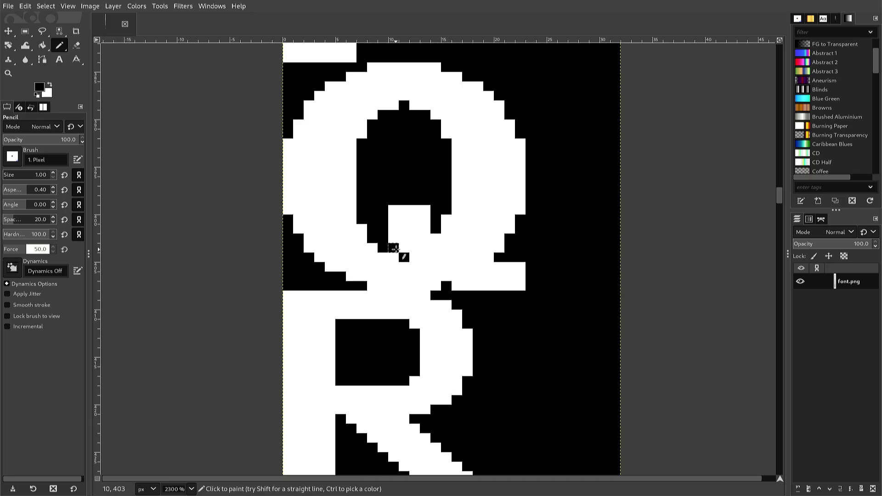
pyautogui.click(394, 248)
pyautogui.click(391, 236)
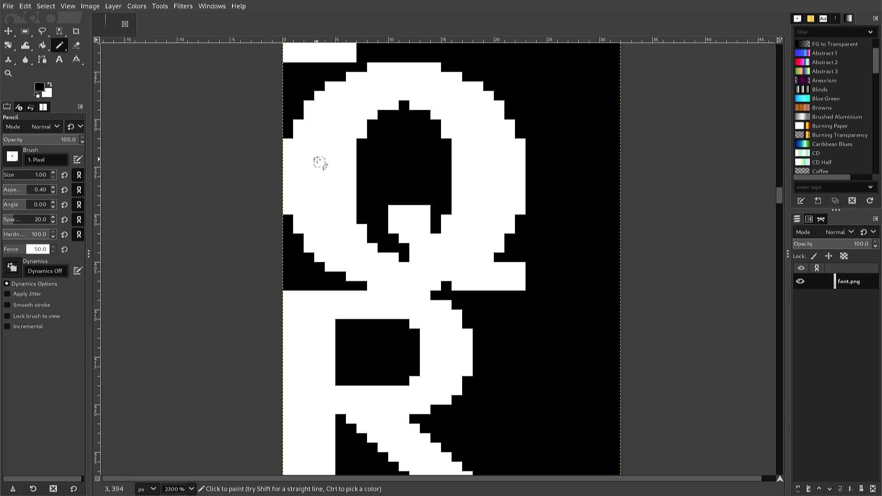
# Whiten one black pixel beside the Q's tail, finishing with white as the paint colour
pyautogui.keyDown('ctrl'); pyautogui.click(415, 250); pyautogui.keyUp('ctrl')
pyautogui.click(405, 247)
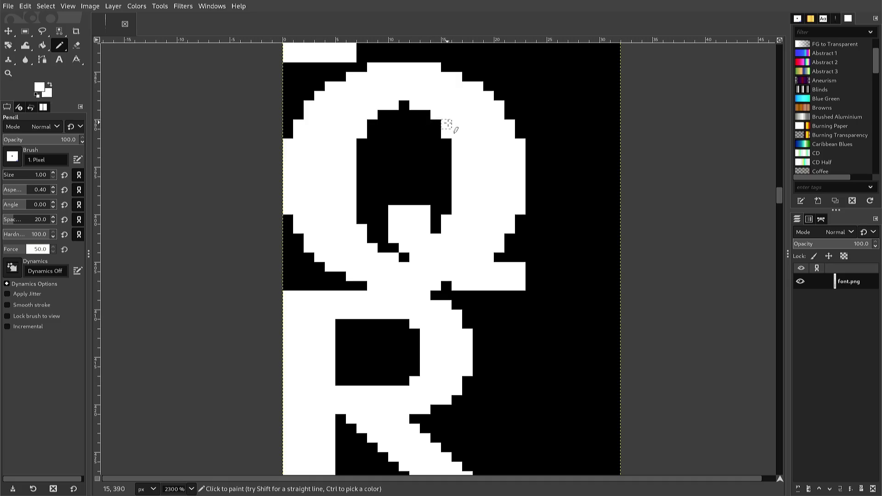
pyautogui.keyDown('ctrl'); pyautogui.click(438, 179); pyautogui.keyUp('ctrl')
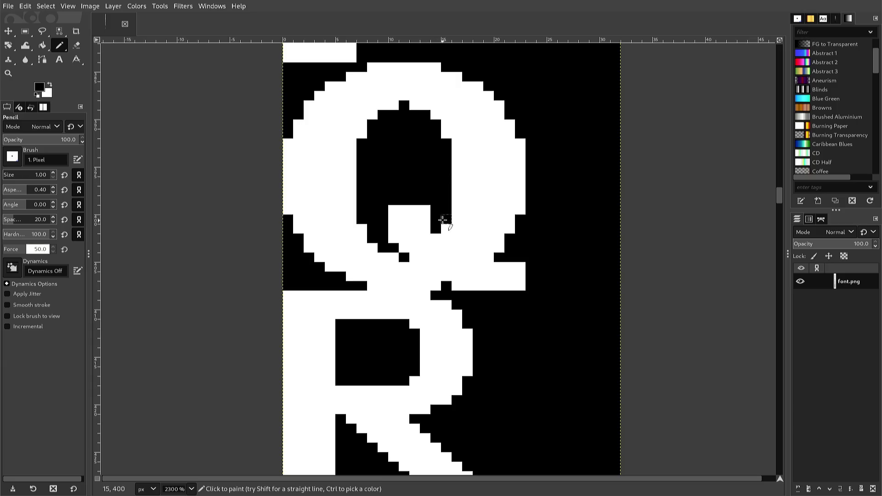
pyautogui.keyDown('ctrl'); pyautogui.click(420, 209); pyautogui.keyUp('ctrl')
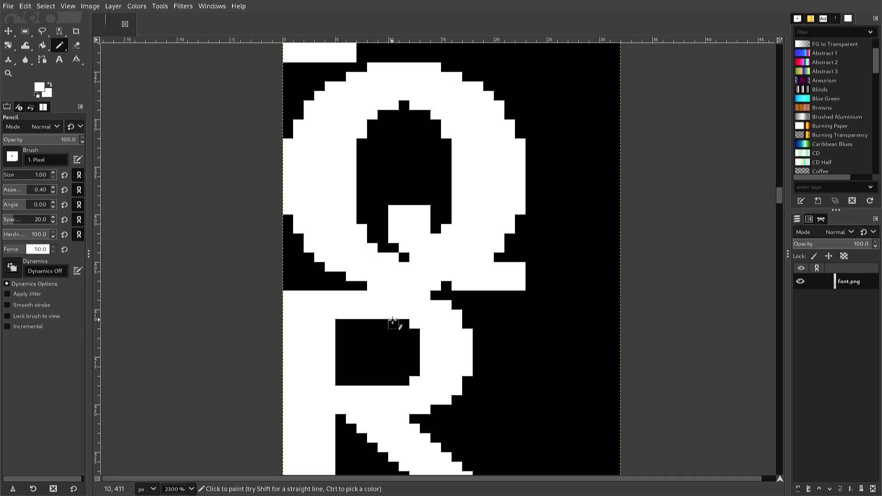
# Whiten the top-right, right strip and top-left edge pixels of the R's upper counter
pyautogui.click(393, 322)
pyautogui.moveTo(404, 324)
pyautogui.mouseDown()
pyautogui.moveTo(403, 381)
pyautogui.moveTo(414, 324)
pyautogui.mouseUp()
pyautogui.click(393, 381)
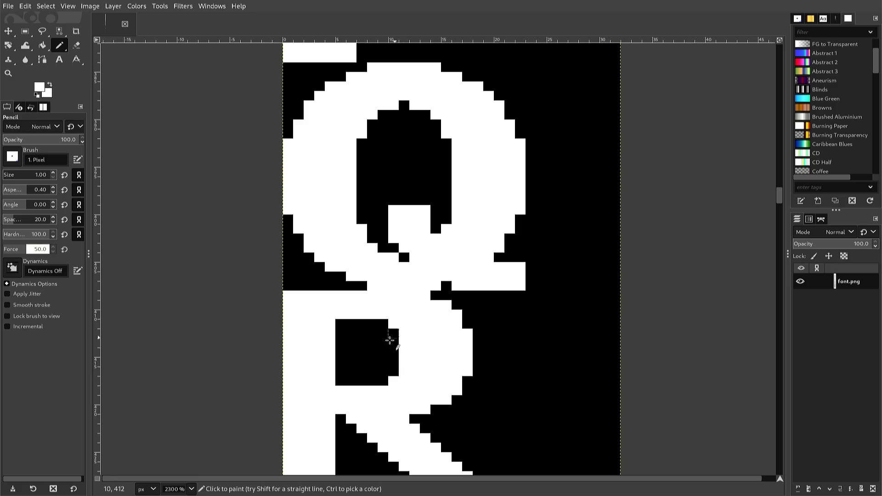
pyautogui.moveTo(340, 324)
pyautogui.mouseDown()
pyautogui.moveTo(330, 352)
pyautogui.moveTo(339, 380)
pyautogui.moveTo(350, 317)
pyautogui.mouseUp()
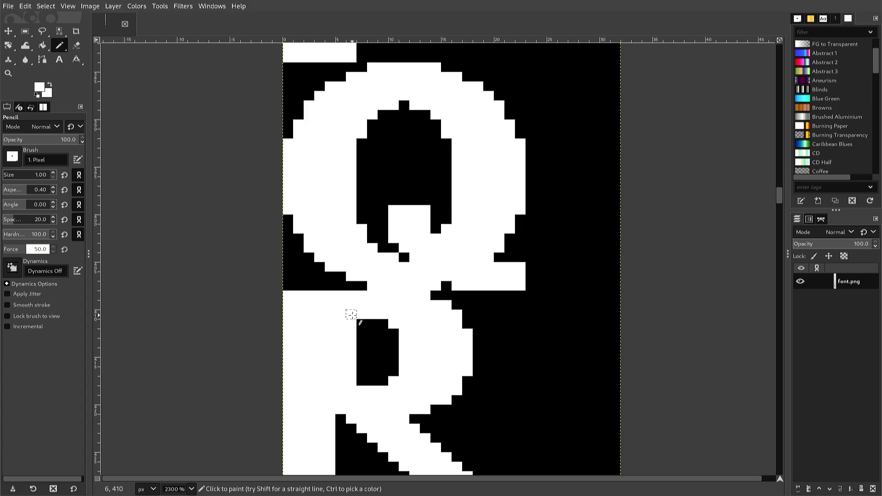
# Whiten pixels along the edges of the R's lower opening and diagonal leg
pyautogui.scroll(-2, 350, 314)
pyautogui.scroll(-3, 350, 313)
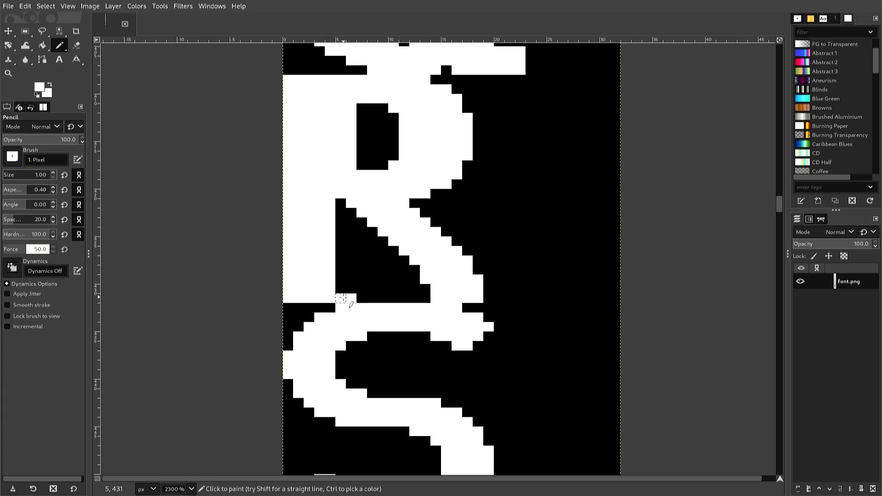
pyautogui.moveTo(351, 297)
pyautogui.mouseDown()
pyautogui.moveTo(351, 203)
pyautogui.moveTo(341, 289)
pyautogui.mouseUp()
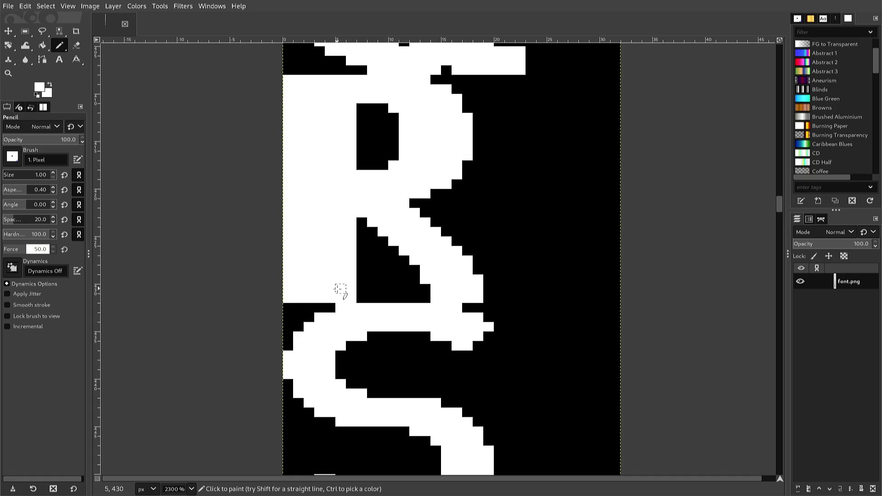
pyautogui.click(413, 298)
pyautogui.moveTo(414, 297)
pyautogui.mouseDown()
pyautogui.moveTo(424, 298)
pyautogui.moveTo(435, 231)
pyautogui.mouseUp()
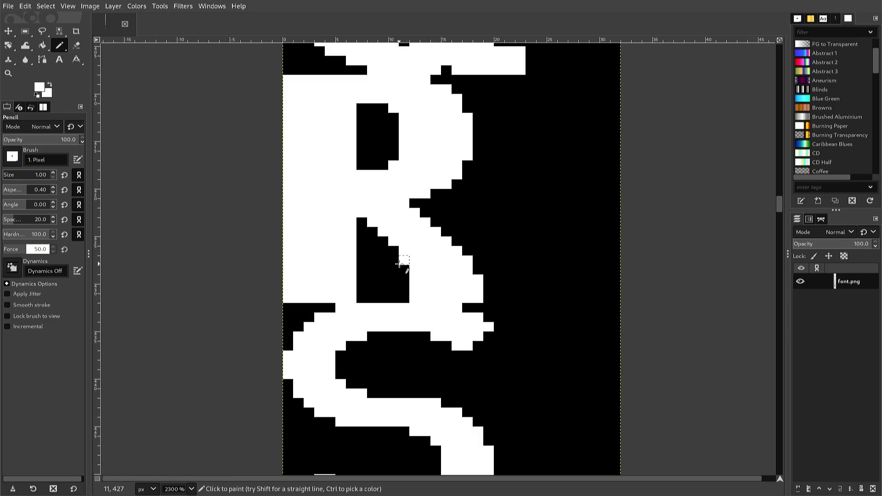
pyautogui.moveTo(404, 270); pyautogui.dragTo(404, 222)
# Blacken one pixel on the R's diagonal edge, then repaint the mistaken pixel white
pyautogui.rightClick(402, 222)
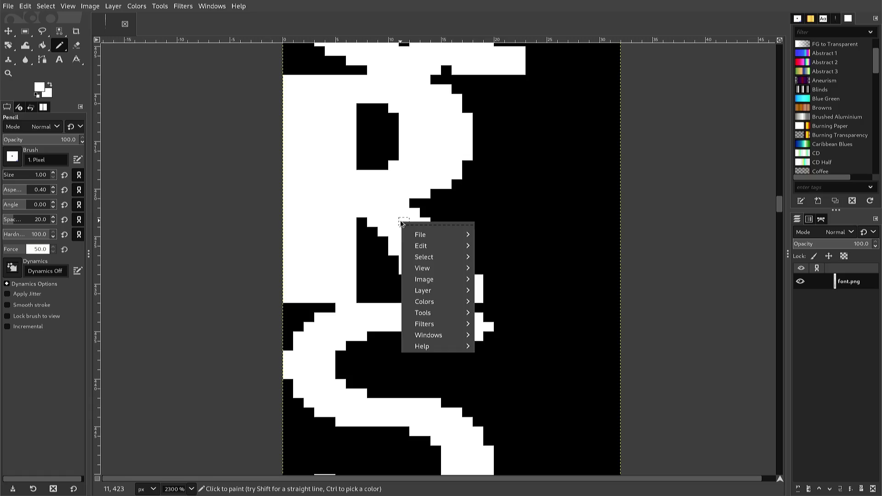
pyautogui.press('Escape')
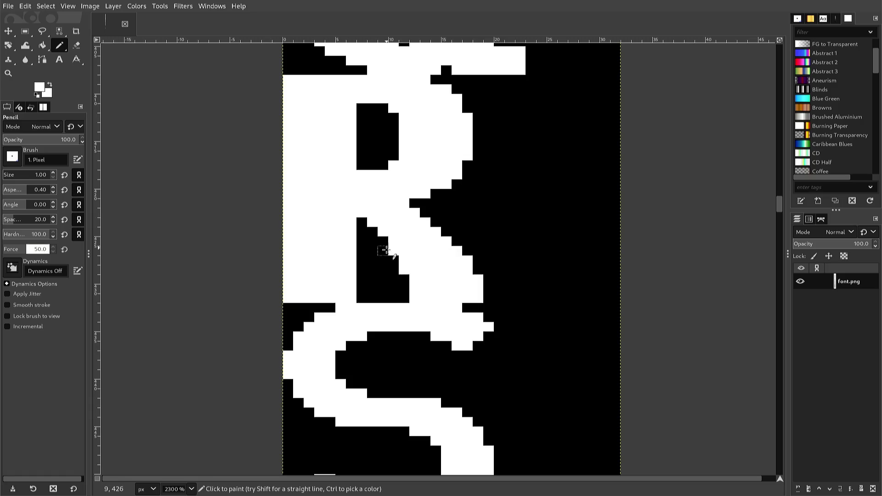
pyautogui.press('ctrl')
pyautogui.keyDown('ctrl'); pyautogui.click(476, 258); pyautogui.keyUp('ctrl')
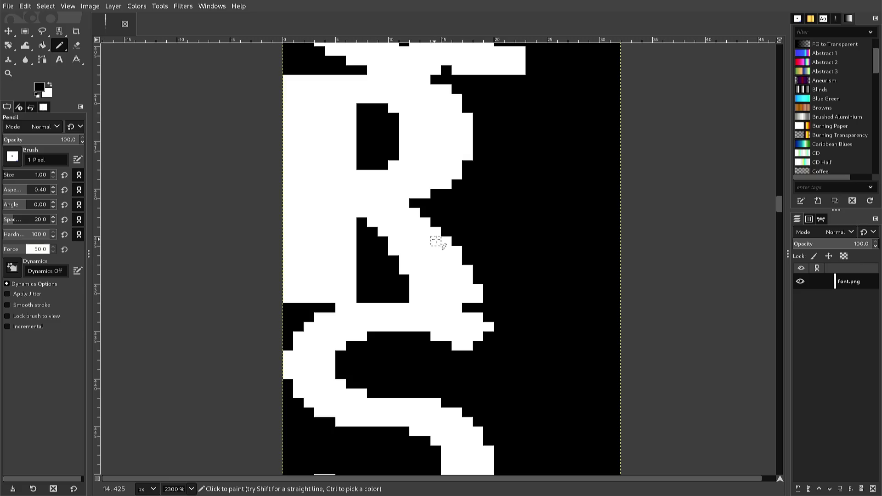
pyautogui.click(455, 250)
pyautogui.keyDown('ctrl'); pyautogui.click(435, 242); pyautogui.keyUp('ctrl')
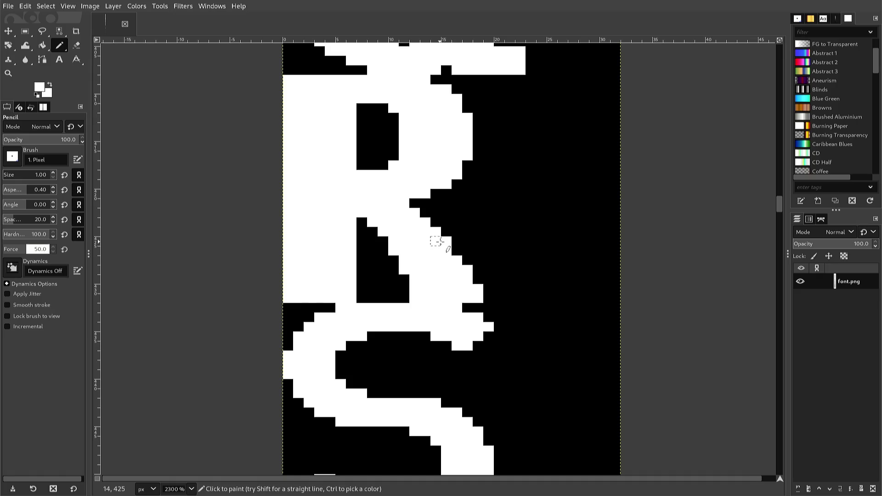
pyautogui.click(455, 252)
# Whiten pixel (12,435) and fill the black notch beside it, undoing one misplaced dab
pyautogui.scroll(-3, 445, 130)
pyautogui.scroll(-3, 448, 142)
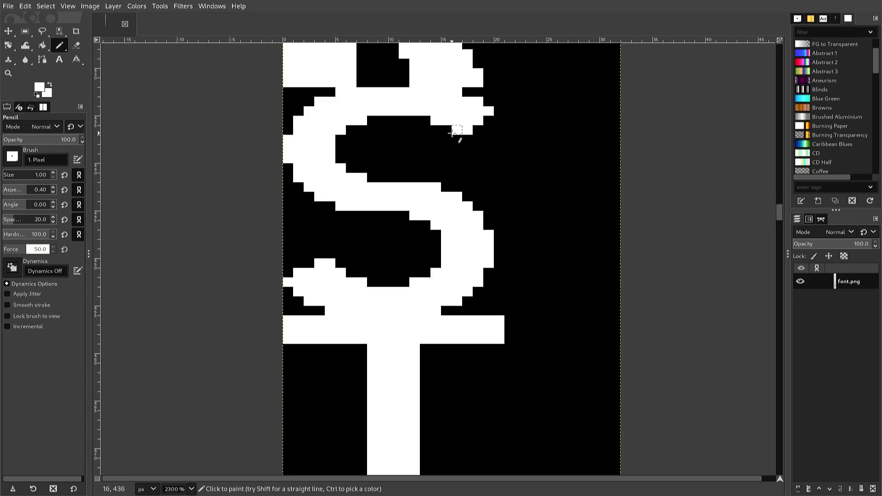
pyautogui.scroll(-3, 453, 138)
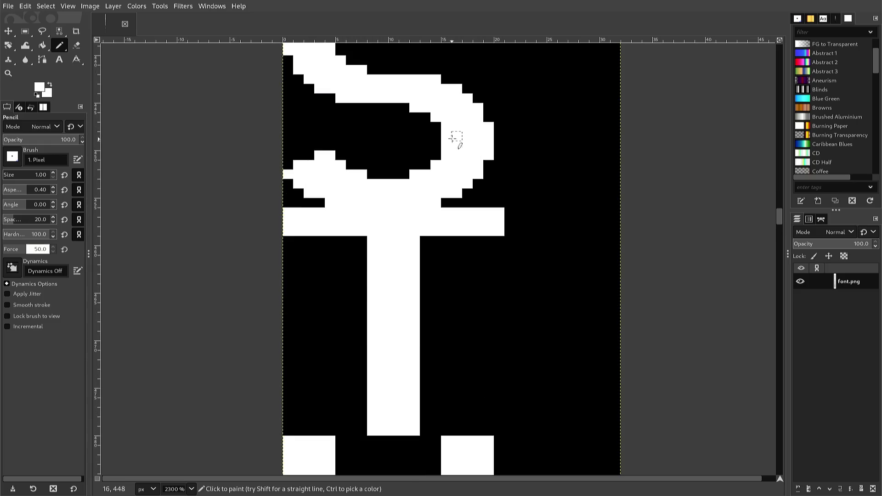
pyautogui.scroll(6, 453, 130)
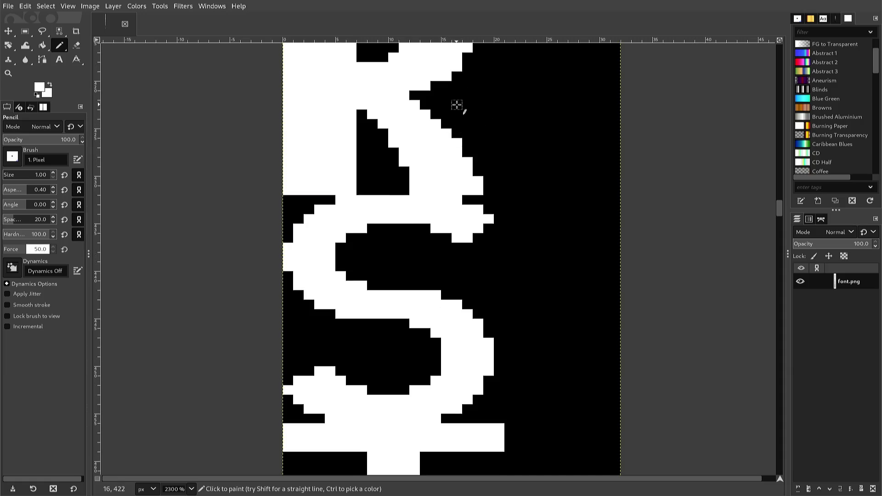
pyautogui.rightClick(456, 103)
pyautogui.rightClick(457, 104)
pyautogui.rightClick(457, 105)
pyautogui.rightClick(457, 104)
pyautogui.click(413, 228)
pyautogui.click(423, 229)
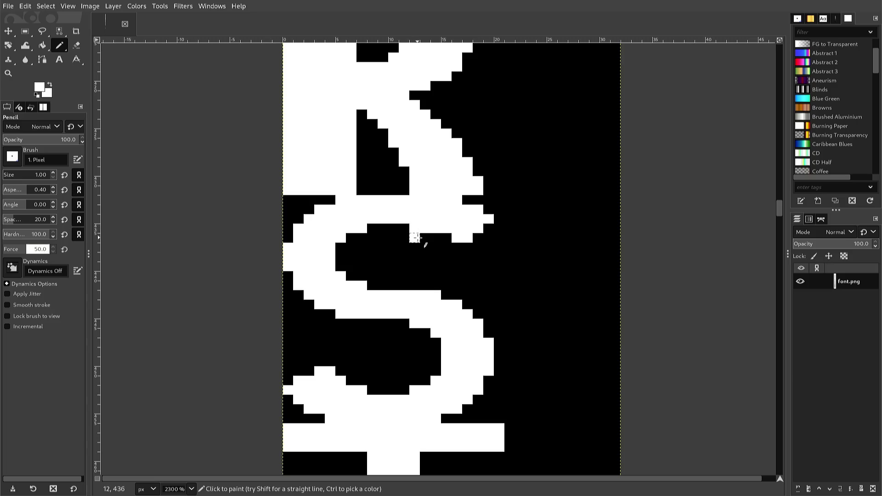
pyautogui.hotkey('ctrl', 'z')
pyautogui.click(424, 228)
# Extend a white stroke along row 437 and whiten the black pixels in row 436
pyautogui.click(426, 245)
pyautogui.click(435, 247)
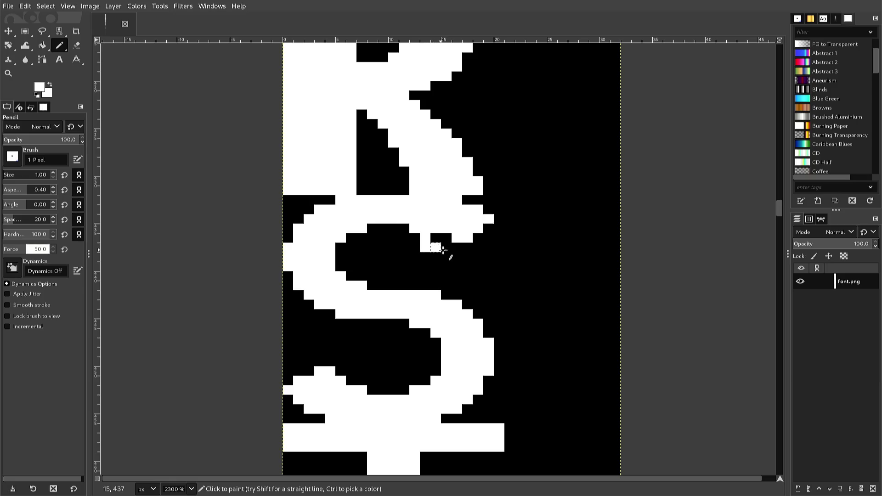
pyautogui.click(446, 247)
pyautogui.click(456, 248)
pyautogui.click(467, 247)
pyautogui.click(478, 248)
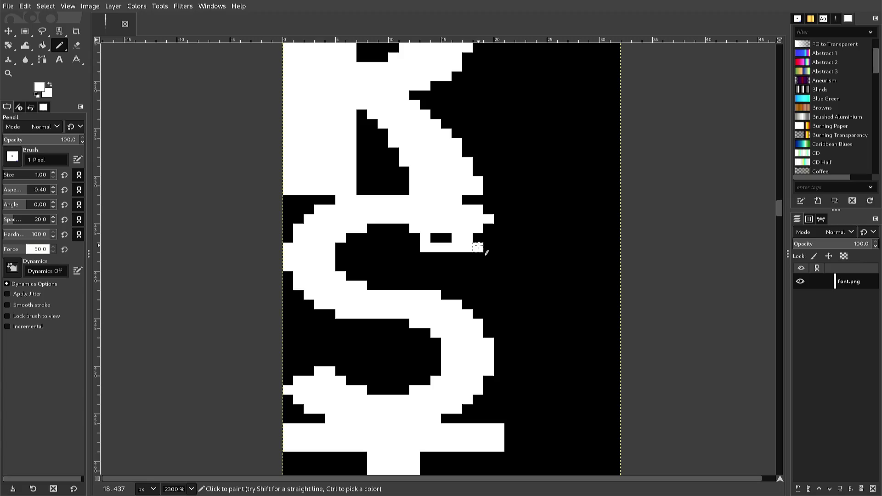
pyautogui.click(477, 238)
pyautogui.click(488, 237)
pyautogui.click(488, 247)
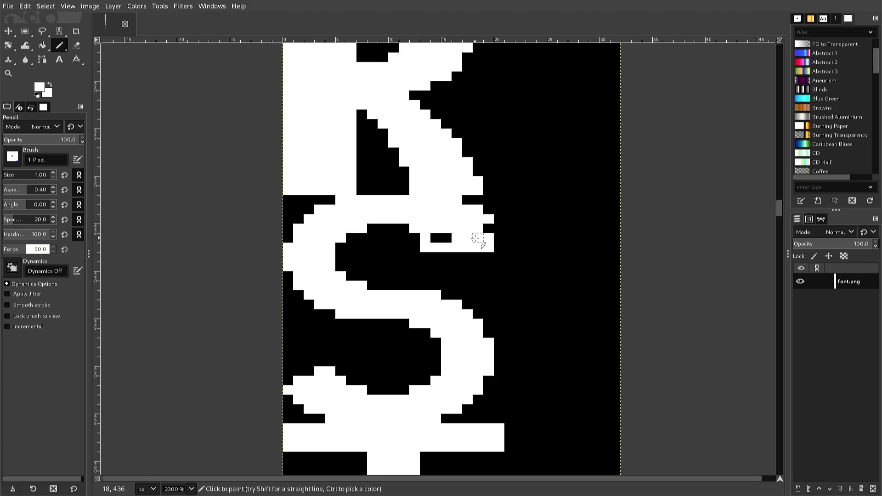
pyautogui.click(447, 237)
pyautogui.click(436, 238)
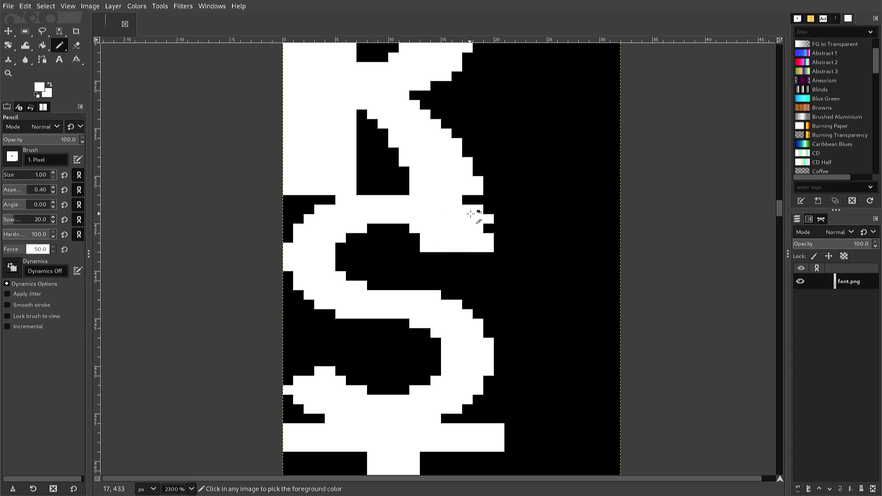
# Blacken stray pixels along the S's upper bar edge, restoring one, and extend the edge one pixel
pyautogui.keyDown('ctrl'); pyautogui.click(497, 219); pyautogui.keyUp('ctrl')
pyautogui.click(478, 219)
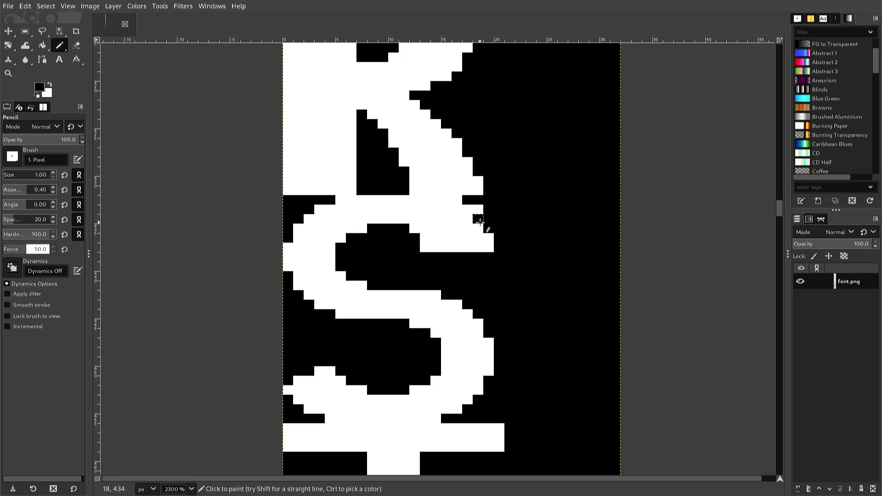
pyautogui.click(481, 213)
pyautogui.click(467, 209)
pyautogui.click(457, 199)
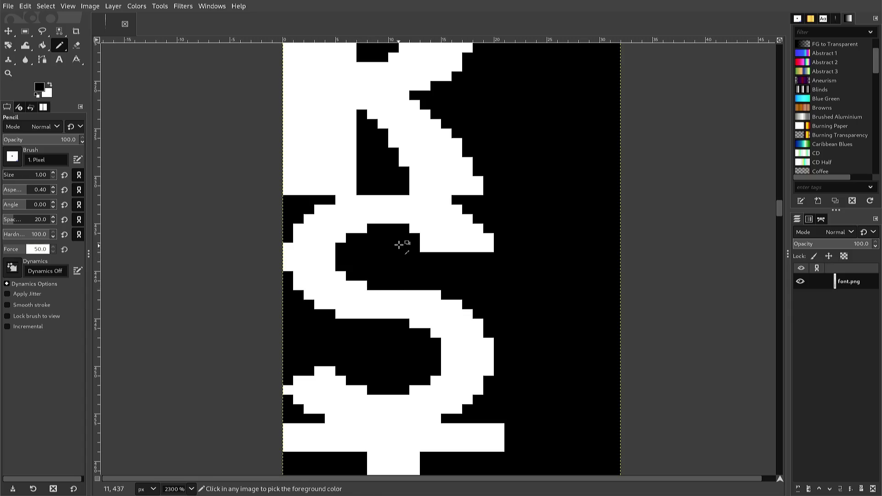
pyautogui.click(447, 199)
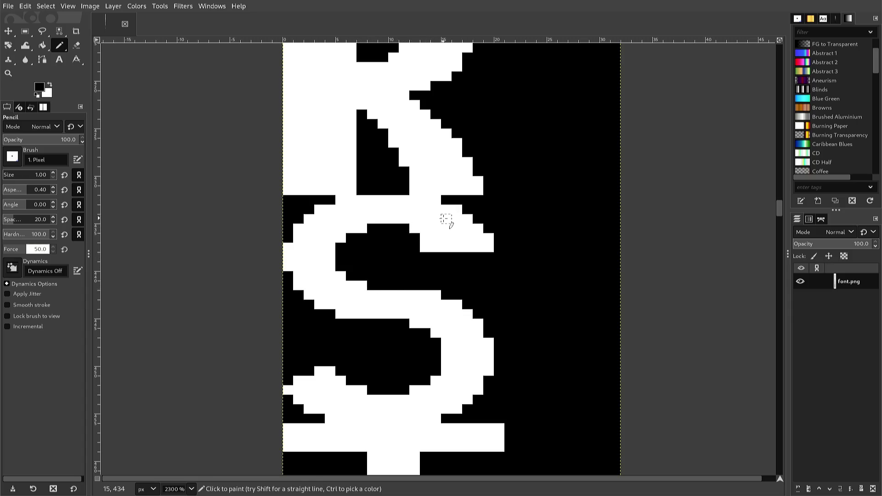
pyautogui.click(446, 220)
pyautogui.keyDown('ctrl'); pyautogui.click(449, 226); pyautogui.keyUp('ctrl')
pyautogui.click(446, 220)
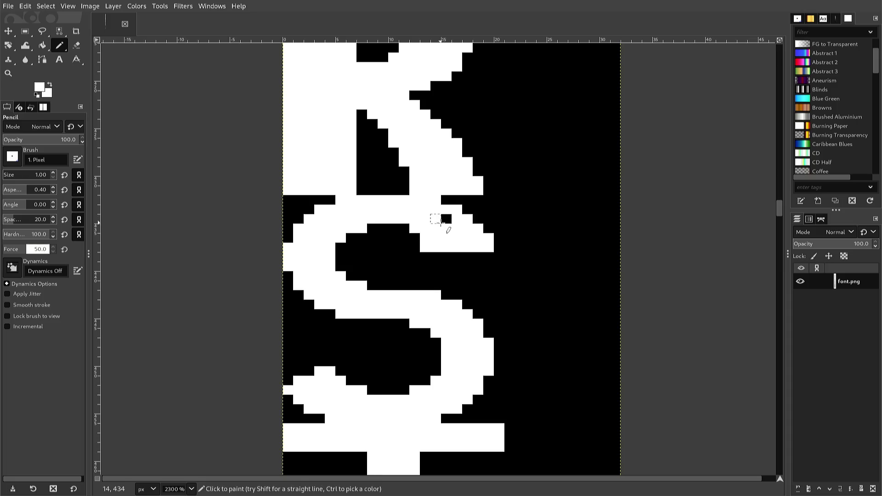
pyautogui.click(488, 229)
# Paint a white row along the upper bar and blacken the bar's corner pixel
pyautogui.moveTo(484, 200); pyautogui.dragTo(456, 201)
pyautogui.press('x')
pyautogui.click(439, 199)
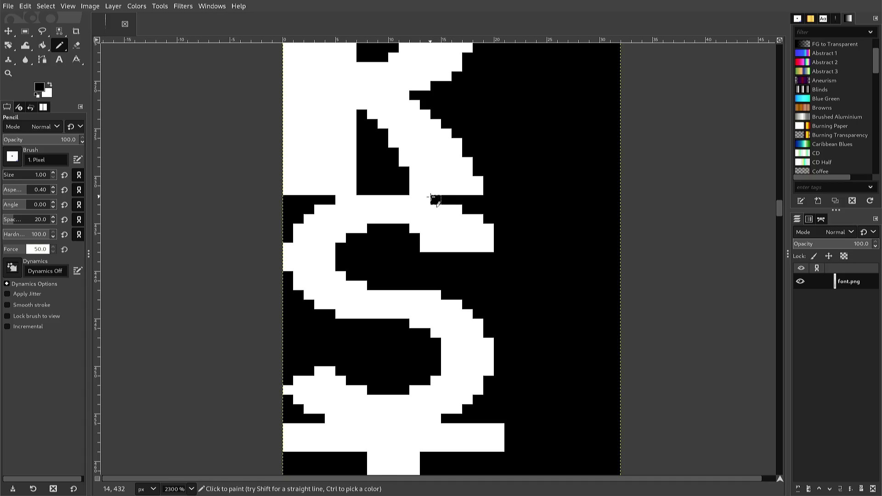
pyautogui.press('x')
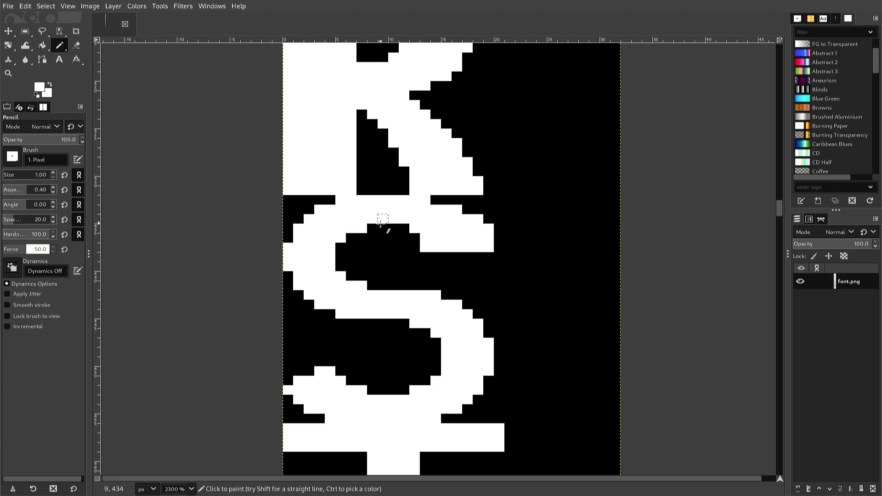
# Reshape the upper inner hole by whitening its edge pixels and blackening the bump inside it
pyautogui.click(381, 226)
pyautogui.click(375, 285)
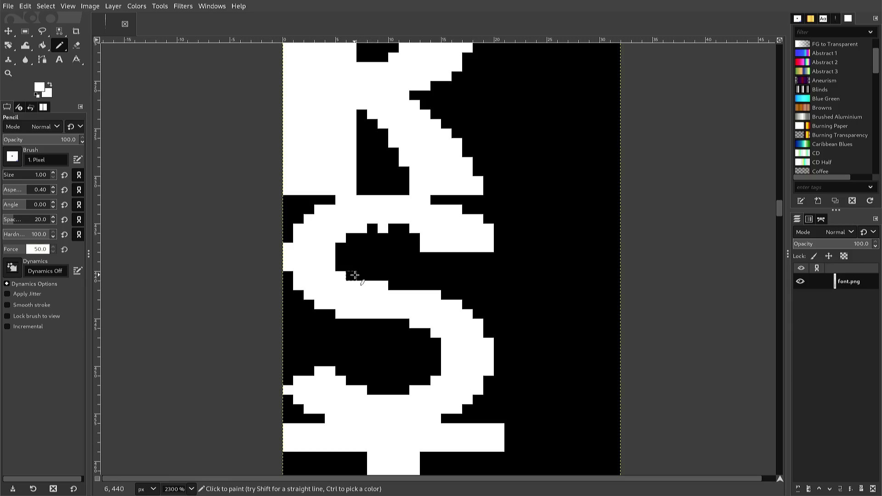
pyautogui.click(361, 275)
pyautogui.moveTo(357, 275); pyautogui.dragTo(358, 249)
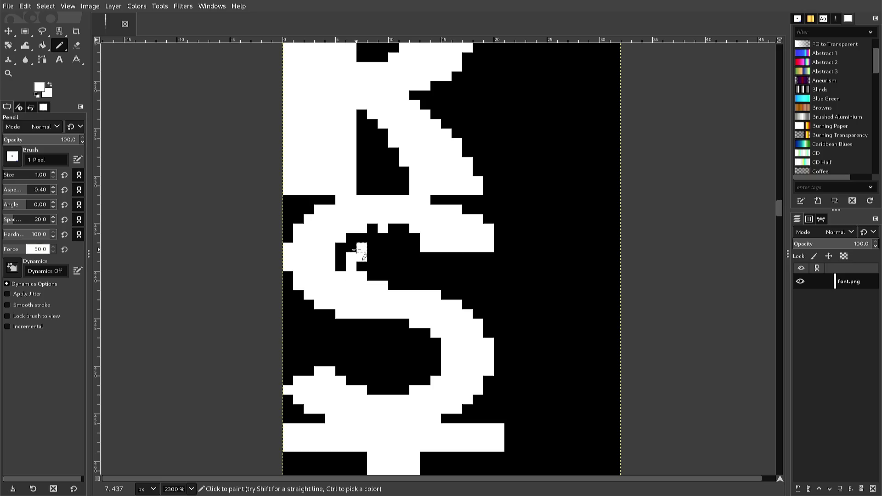
pyautogui.hotkey('ctrl', 'z')
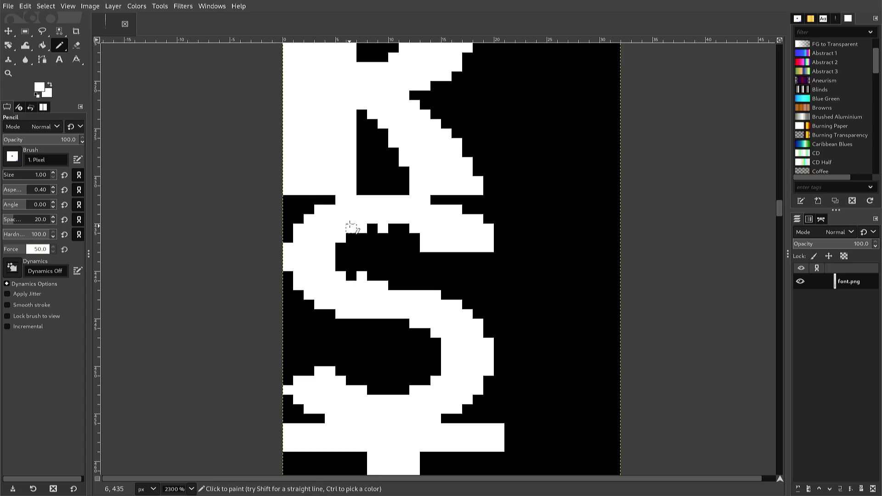
pyautogui.moveTo(350, 227); pyautogui.dragTo(340, 276)
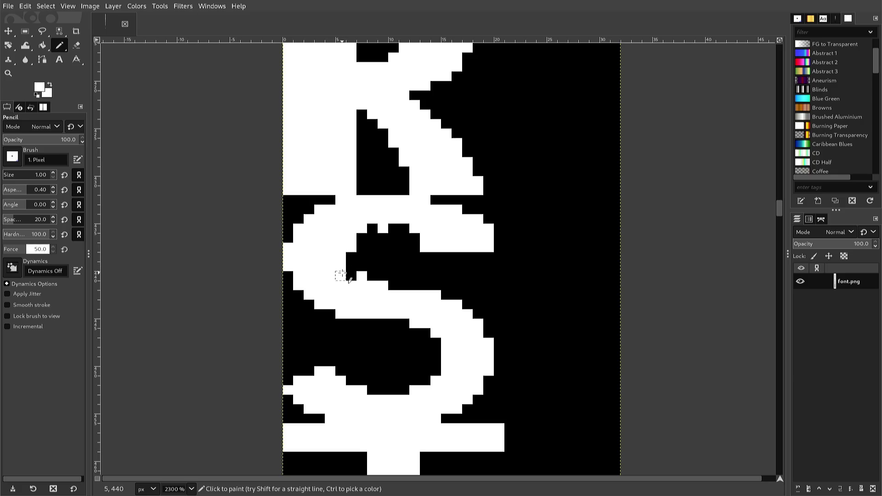
pyautogui.moveTo(340, 276); pyautogui.dragTo(361, 228)
pyautogui.click(361, 229)
pyautogui.click(370, 232)
pyautogui.click(361, 238)
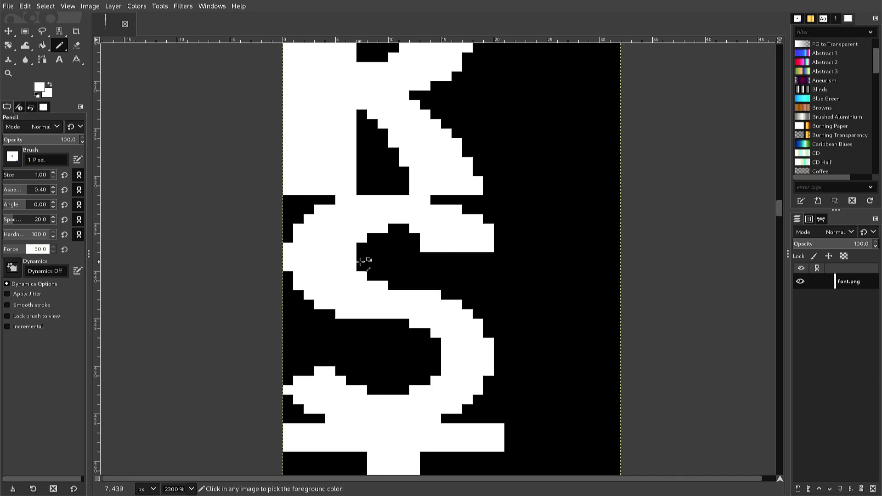
pyautogui.keyDown('ctrl'); pyautogui.click(363, 260); pyautogui.keyUp('ctrl')
pyautogui.moveTo(369, 244); pyautogui.dragTo(381, 228)
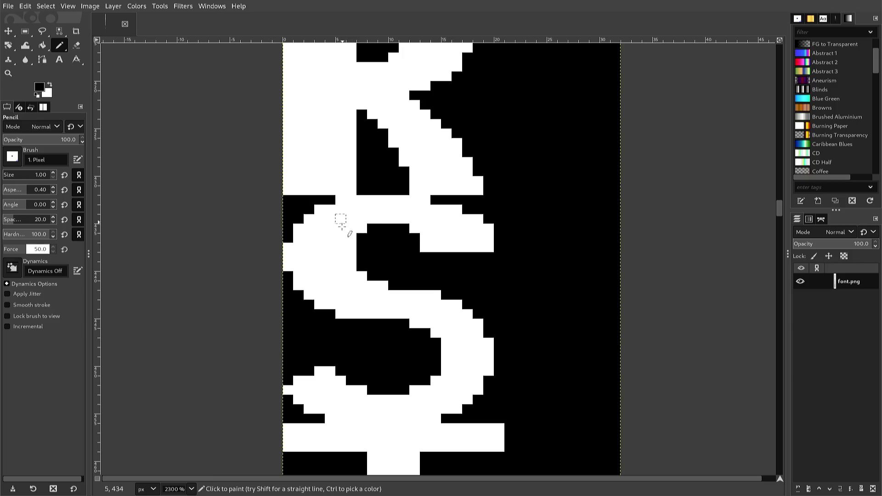
pyautogui.keyDown('ctrl'); pyautogui.click(321, 268); pyautogui.keyUp('ctrl')
# Widen the S's middle stroke with white pixels in row 446 and two white columns below
pyautogui.click(394, 324)
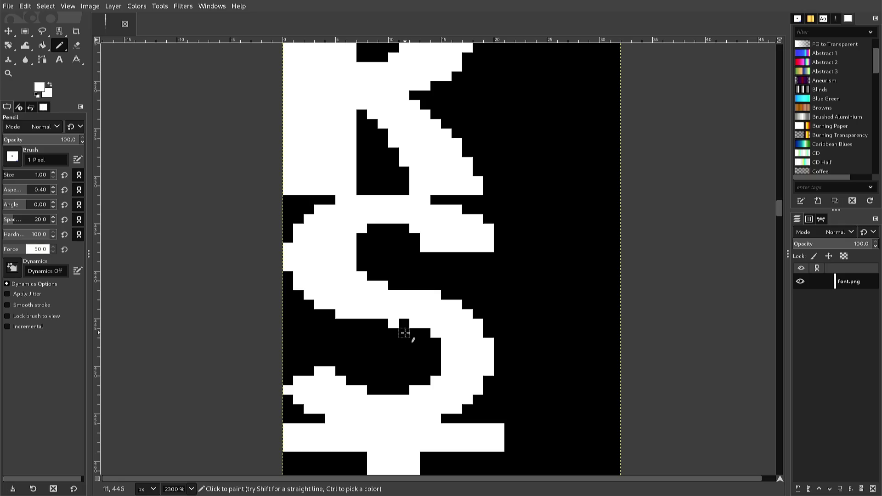
pyautogui.click(404, 324)
pyautogui.click(414, 334)
pyautogui.click(425, 334)
pyautogui.click(425, 342)
pyautogui.moveTo(424, 342); pyautogui.dragTo(425, 368)
pyautogui.moveTo(436, 371); pyautogui.dragTo(435, 350)
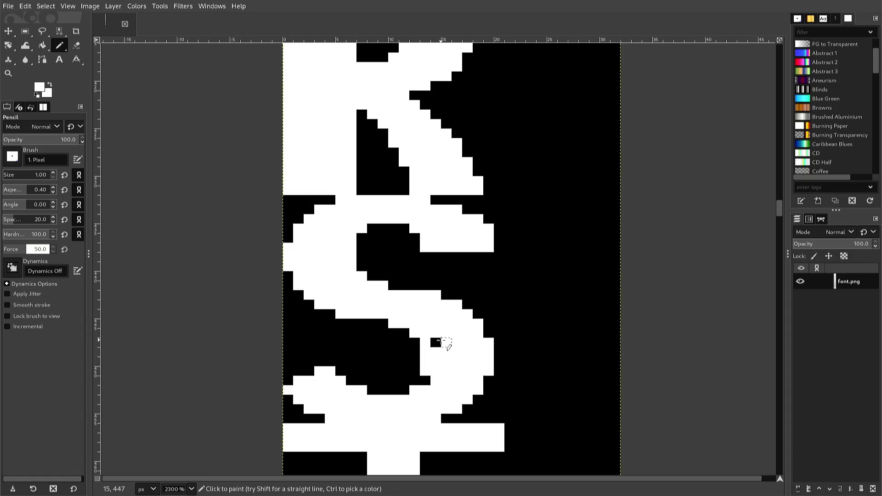
pyautogui.click(435, 343)
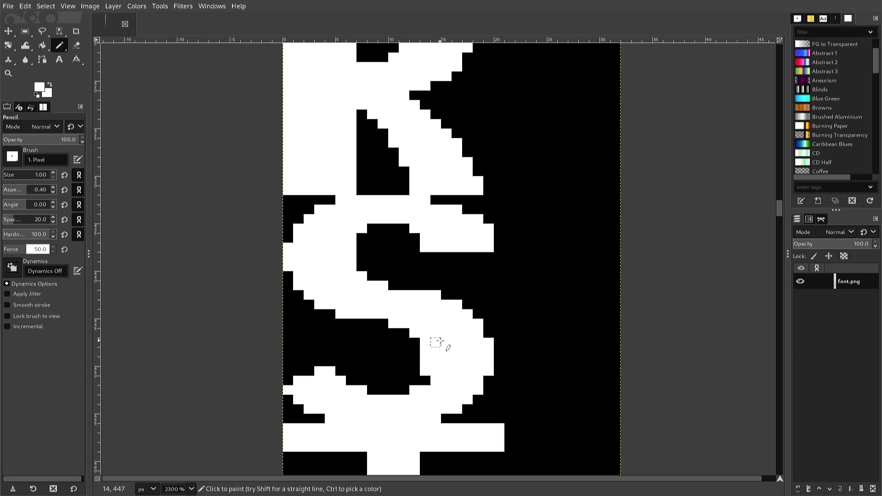
# Whiten the lower black blob's tip and bottom-edge pixels and add a short white column at lower left
pyautogui.click(411, 379)
pyautogui.click(421, 380)
pyautogui.click(383, 390)
pyautogui.moveTo(388, 390); pyautogui.dragTo(400, 389)
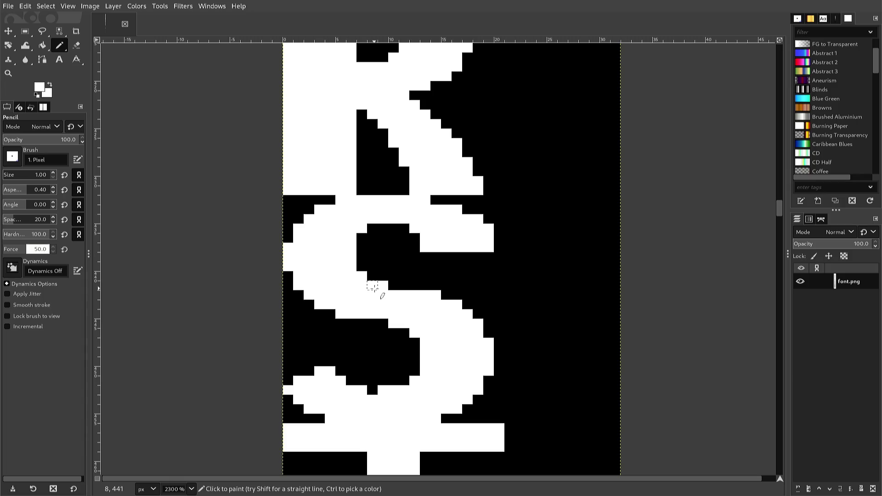
pyautogui.click(382, 285)
pyautogui.moveTo(349, 369); pyautogui.dragTo(351, 350)
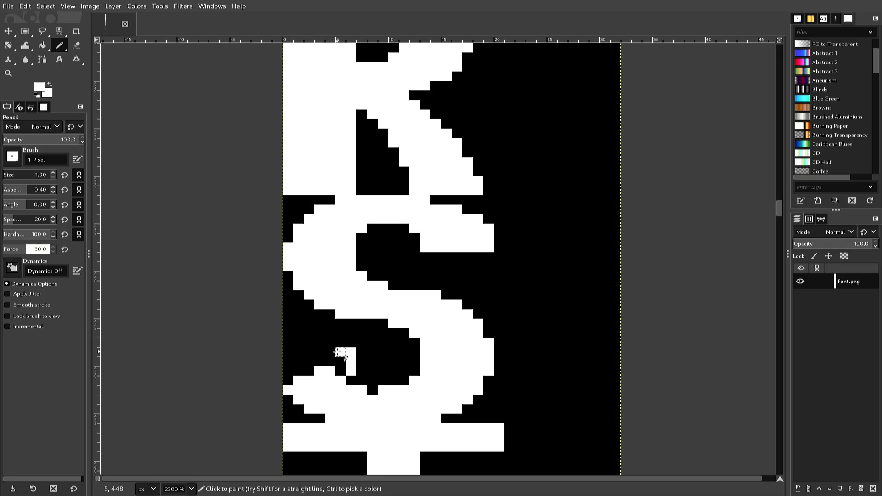
# Paint rows 448 and 449 white out to the canvas edge at the lower left
pyautogui.moveTo(340, 352)
pyautogui.mouseDown()
pyautogui.moveTo(287, 351)
pyautogui.moveTo(298, 362)
pyautogui.mouseUp()
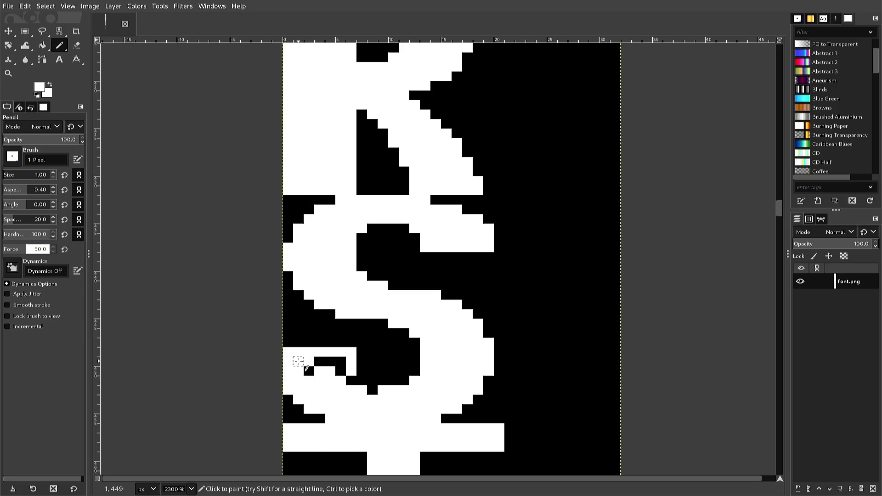
pyautogui.moveTo(298, 361)
pyautogui.mouseDown()
pyautogui.moveTo(330, 362)
pyautogui.moveTo(340, 371)
pyautogui.mouseUp()
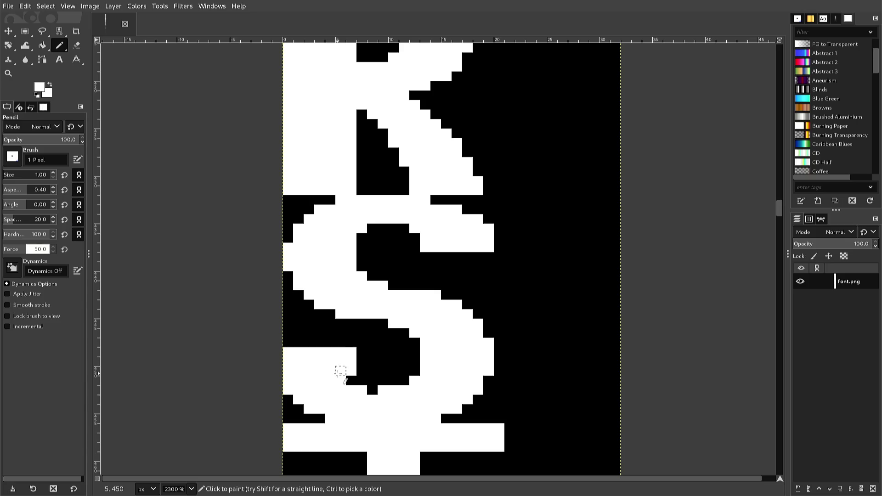
pyautogui.click(350, 379)
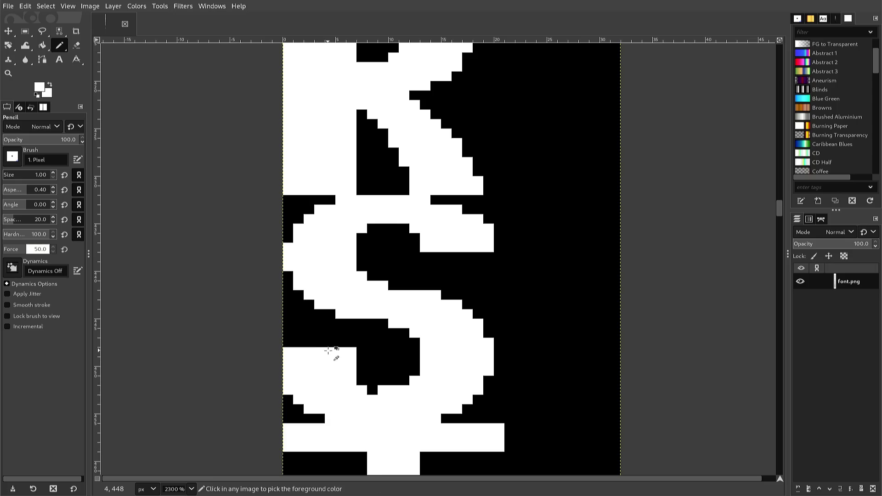
# Blacken the pixels along the bottom of the dark blob
pyautogui.keyDown('ctrl'); pyautogui.click(366, 361); pyautogui.keyUp('ctrl')
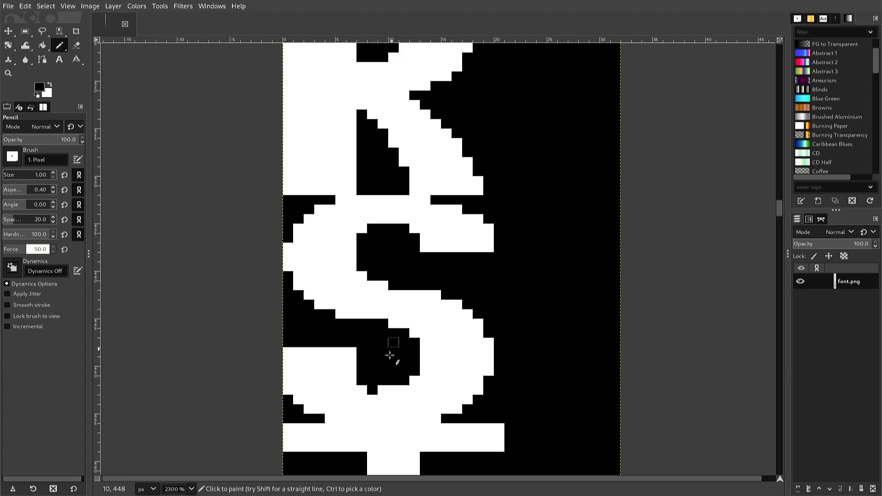
pyautogui.click(384, 390)
pyautogui.click(383, 390)
pyautogui.click(393, 390)
# Blacken row 448 from pixel (6,448) leftward to the canvas edge
pyautogui.click(351, 353)
pyautogui.click(340, 352)
pyautogui.click(329, 351)
pyautogui.click(320, 361)
pyautogui.click(320, 351)
pyautogui.click(309, 352)
pyautogui.click(298, 352)
pyautogui.click(287, 352)
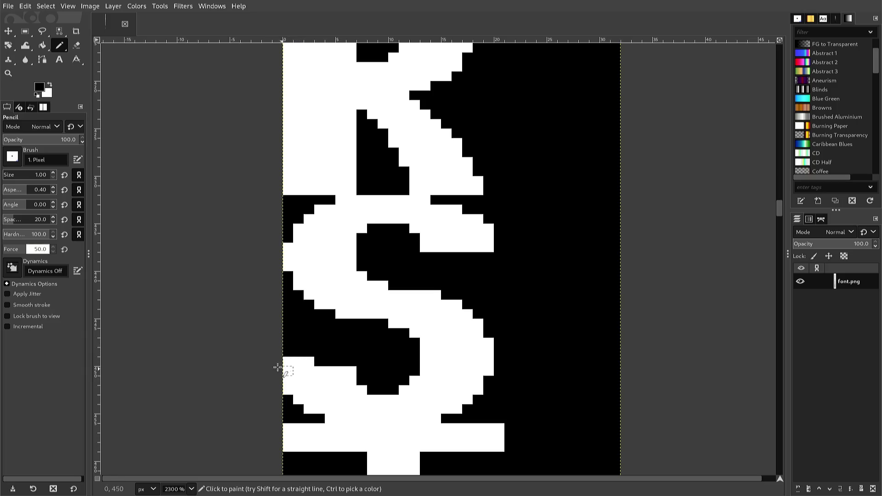
# Paint row 449 white, whiten the blob's corner pixel, and export to font.png
pyautogui.keyDown('ctrl'); pyautogui.click(294, 365); pyautogui.keyUp('ctrl')
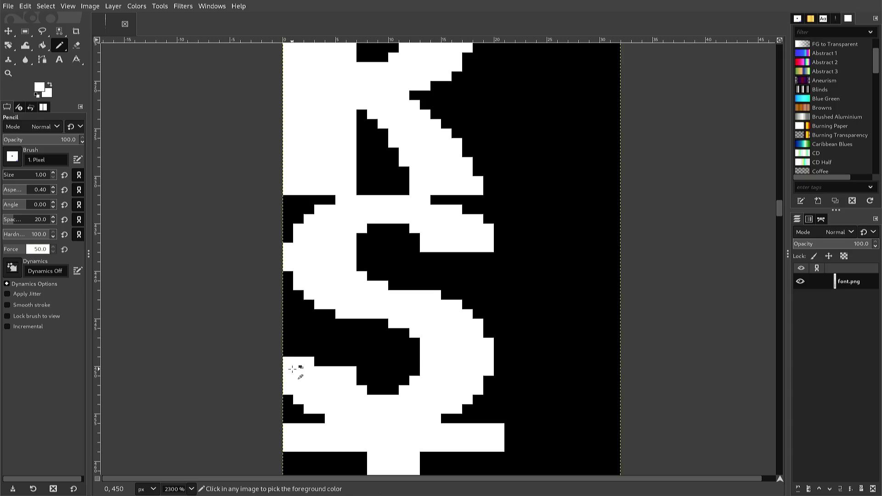
pyautogui.moveTo(299, 365)
pyautogui.mouseDown()
pyautogui.moveTo(342, 363)
pyautogui.moveTo(341, 390)
pyautogui.mouseUp()
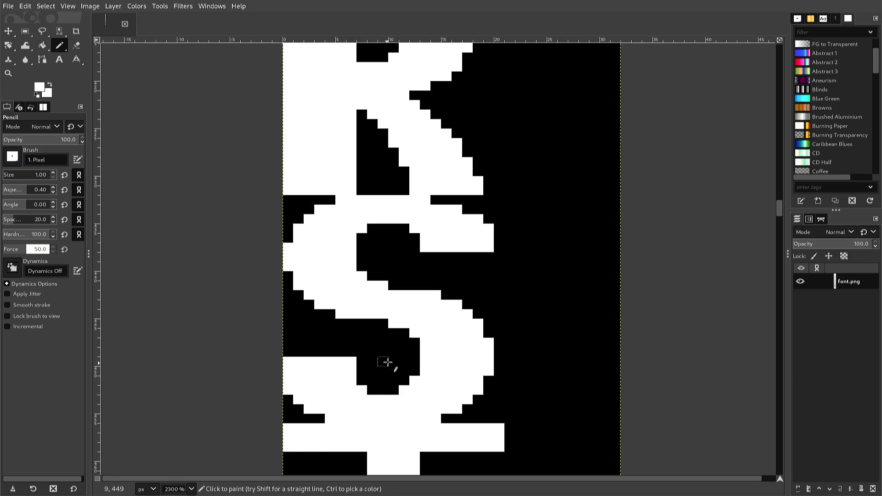
pyautogui.click(414, 342)
pyautogui.press('ctrl')
pyautogui.hotkey('ctrl', 'e')
# Whiten the remaining notch pixels at the right tip of the S's middle stroke
pyautogui.click(433, 202)
pyautogui.click(447, 200)
pyautogui.click(466, 211)
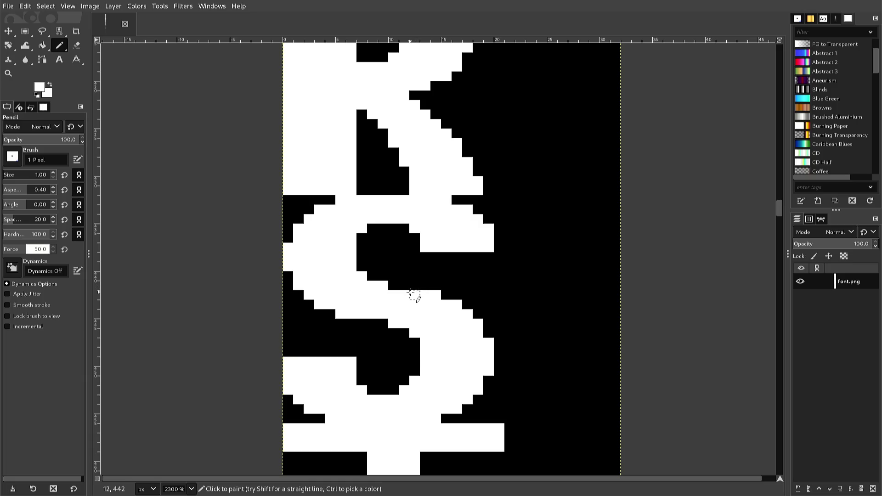
# Pencil a one-pixel white column down the stem's left edge and back up its right edge
pyautogui.scroll(-3, 414, 293)
pyautogui.scroll(-3, 413, 293)
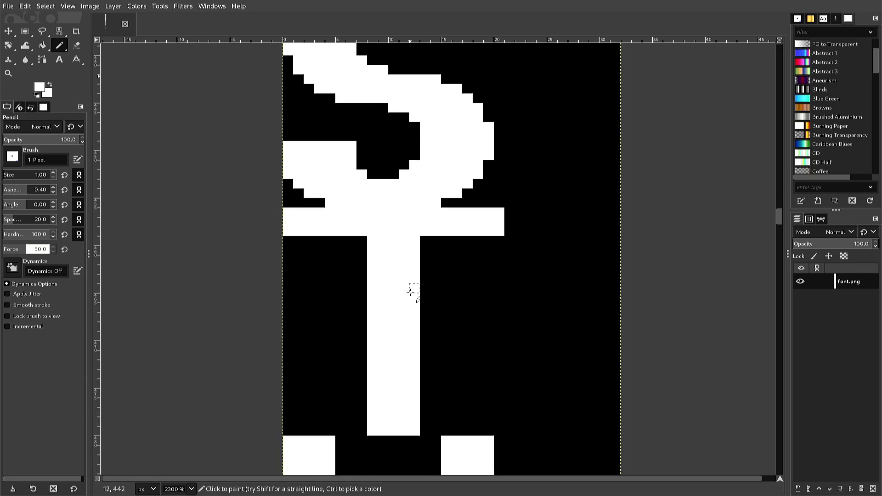
pyautogui.scroll(3, 410, 294)
pyautogui.scroll(-3, 410, 294)
pyautogui.scroll(3, 376, 277)
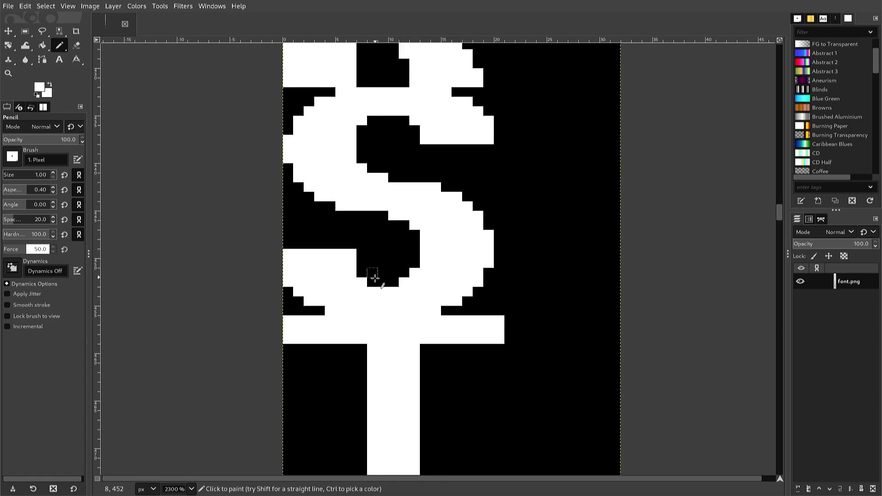
pyautogui.scroll(-3, 376, 277)
pyautogui.scroll(3, 380, 288)
pyautogui.scroll(-3, 362, 274)
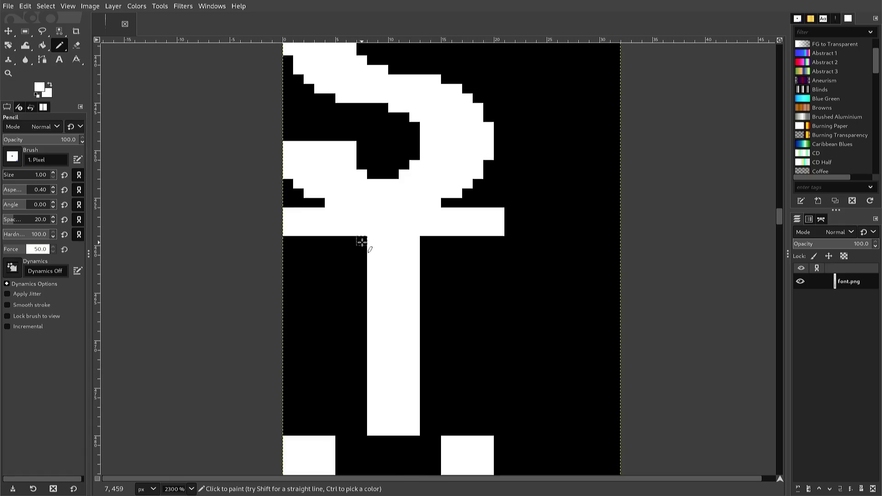
pyautogui.moveTo(361, 242); pyautogui.dragTo(361, 385)
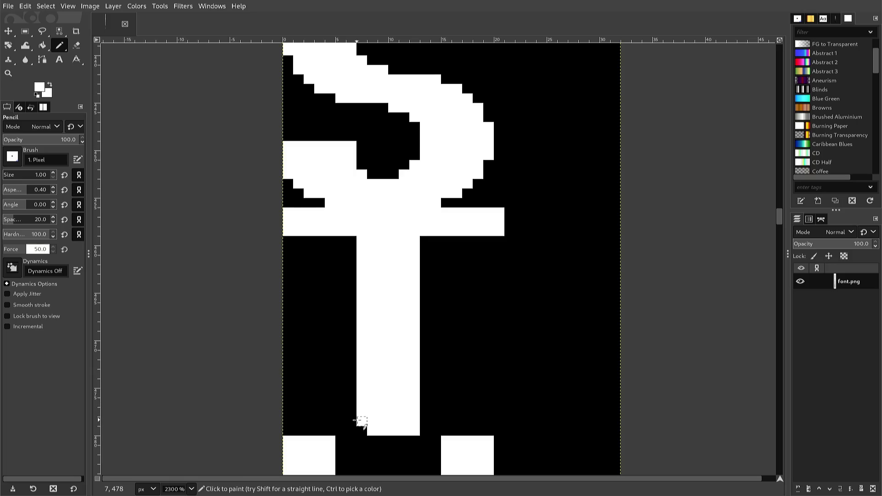
pyautogui.moveTo(361, 384); pyautogui.dragTo(361, 428)
pyautogui.moveTo(424, 430); pyautogui.dragTo(425, 239)
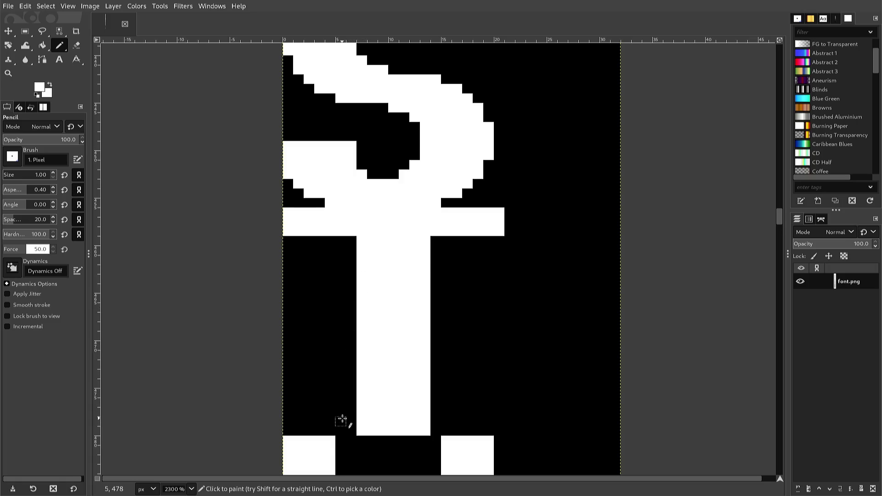
pyautogui.scroll(-5, 342, 420)
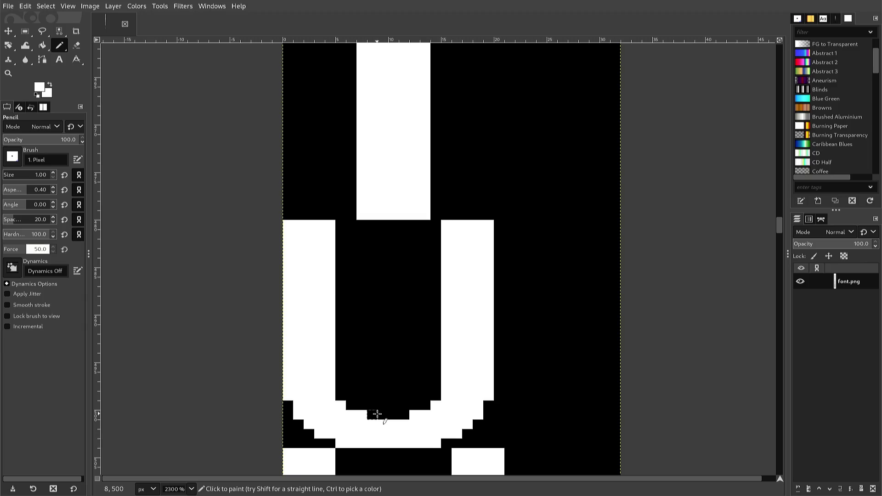
# Whiten the notch pixels along the U's bottom, inner curve and inner right wall
pyautogui.click(370, 418)
pyautogui.click(404, 415)
pyautogui.click(359, 407)
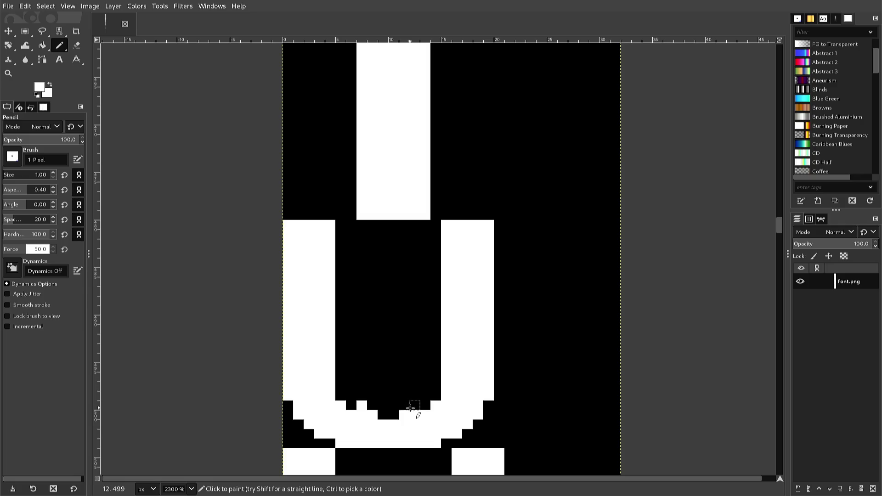
pyautogui.click(411, 408)
pyautogui.moveTo(416, 409)
pyautogui.mouseDown()
pyautogui.moveTo(435, 234)
pyautogui.moveTo(425, 357)
pyautogui.mouseUp()
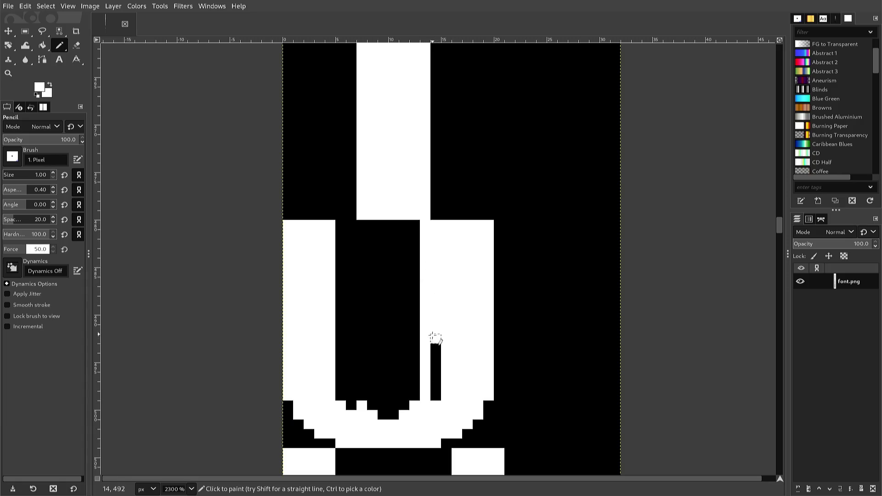
pyautogui.moveTo(425, 357); pyautogui.dragTo(435, 398)
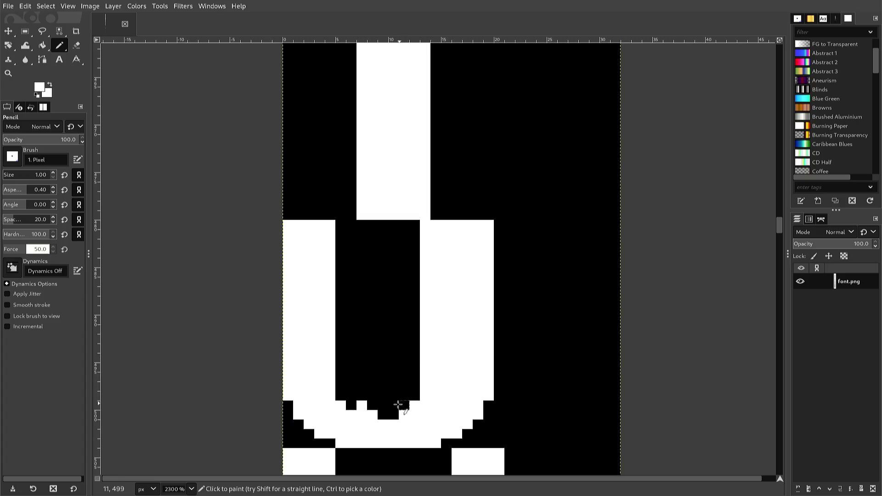
pyautogui.moveTo(363, 406)
pyautogui.mouseDown()
pyautogui.moveTo(350, 388)
pyautogui.moveTo(358, 290)
pyautogui.moveTo(351, 225)
pyautogui.moveTo(341, 395)
pyautogui.mouseUp()
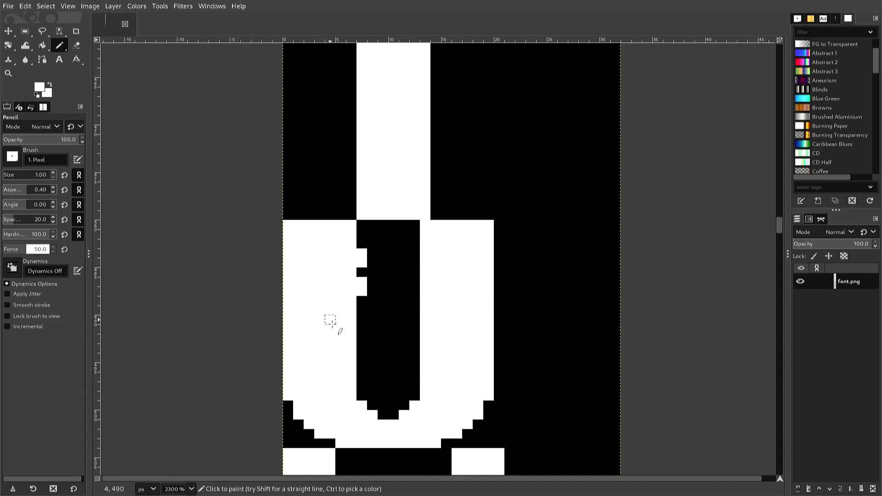
# Switch to black and paint out the three white bumps on the U's inner left edge
pyautogui.scroll(-4, 330, 320)
pyautogui.keyDown('ctrl'); pyautogui.click(429, 356); pyautogui.keyUp('ctrl')
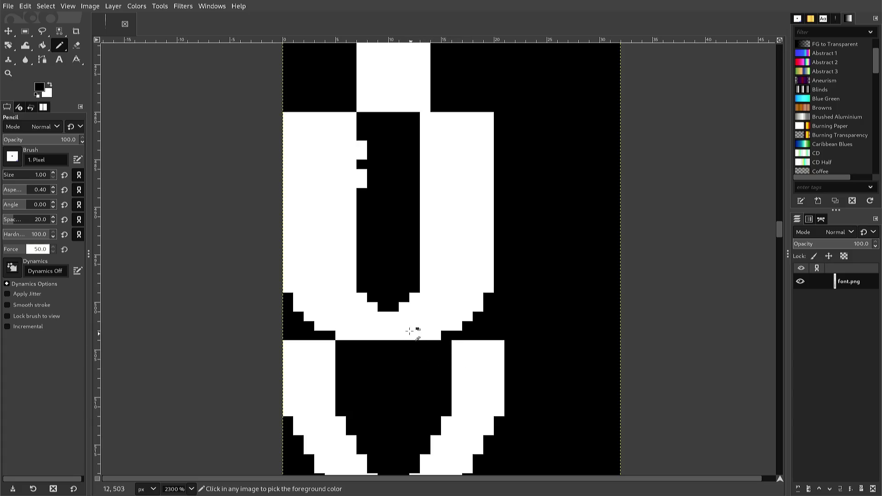
pyautogui.click(362, 181)
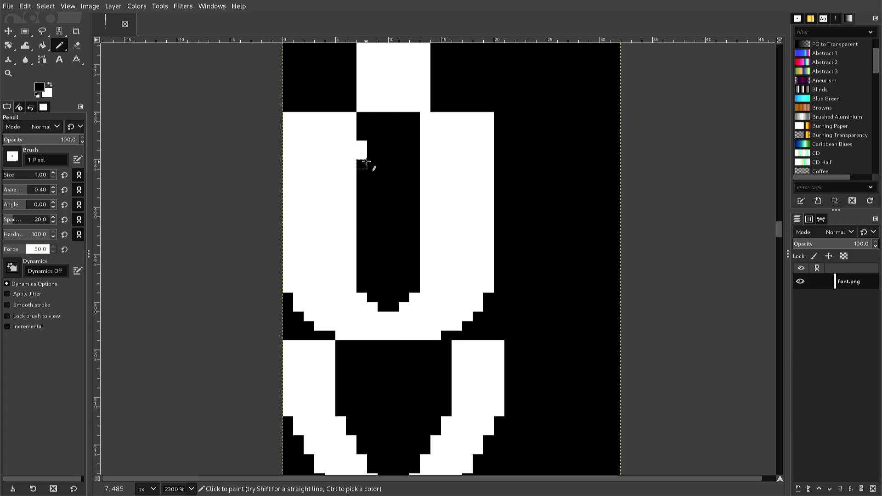
pyautogui.click(363, 148)
pyautogui.keyDown('ctrl'); pyautogui.click(350, 153); pyautogui.keyUp('ctrl')
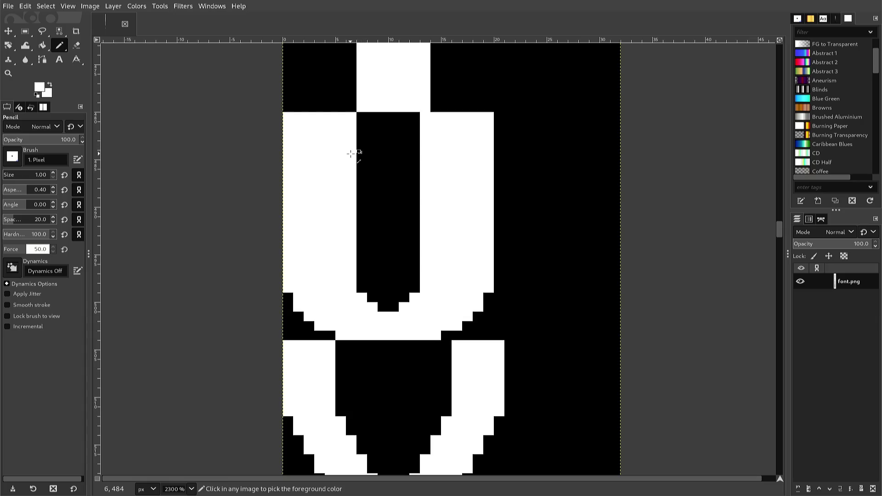
pyautogui.scroll(-2, 317, 248)
pyautogui.scroll(2, 308, 267)
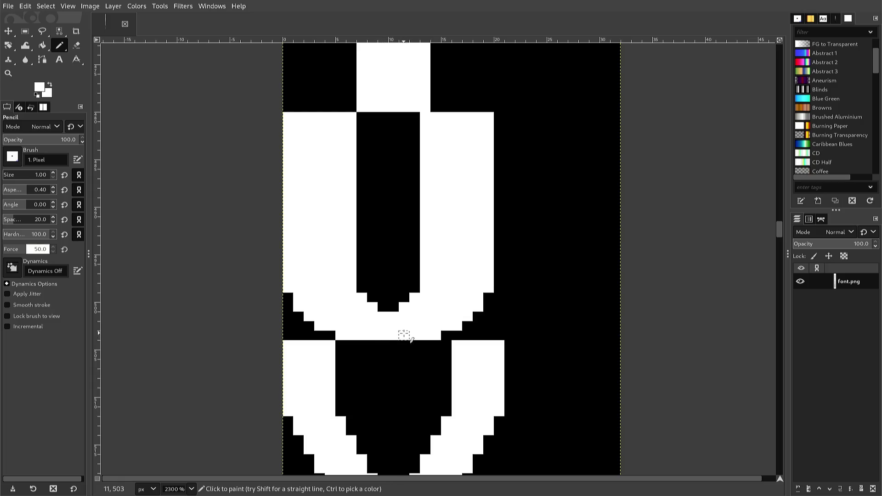
# Whiten the stepped pixels up the U's bottom-right curve
pyautogui.click(446, 335)
pyautogui.click(467, 325)
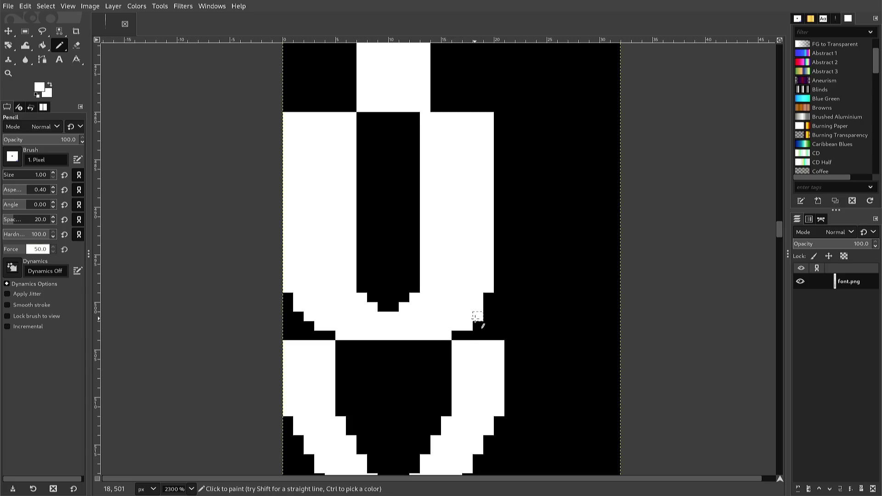
pyautogui.click(478, 313)
pyautogui.click(488, 303)
pyautogui.click(487, 297)
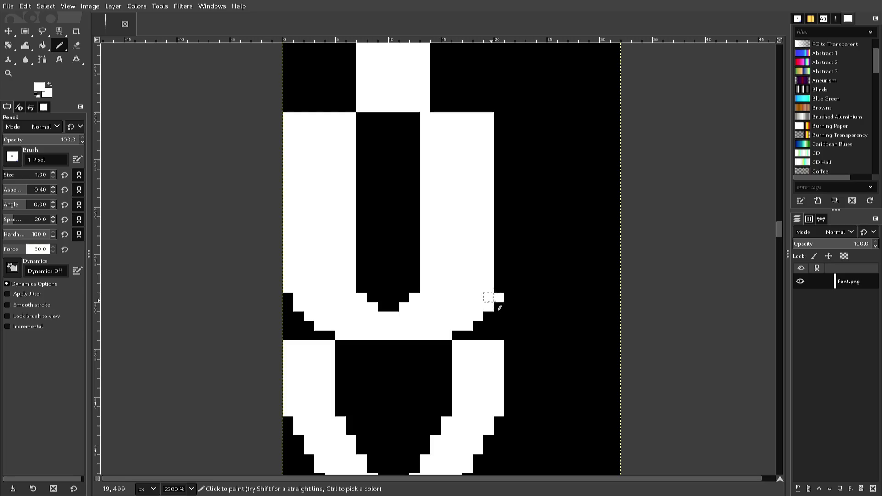
# Sample white and paint a one-pixel column up the U's right stem edge, then return to black
pyautogui.press('ctrl')
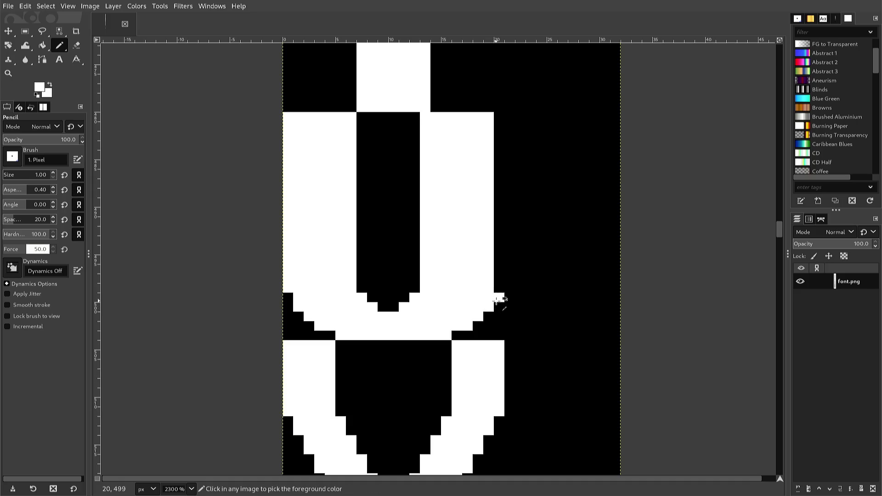
pyautogui.keyDown('ctrl'); pyautogui.click(498, 296); pyautogui.keyUp('ctrl')
pyautogui.keyDown('ctrl'); pyautogui.click(496, 295); pyautogui.keyUp('ctrl')
pyautogui.keyDown('ctrl'); pyautogui.click(498, 289); pyautogui.keyUp('ctrl')
pyautogui.keyDown('ctrl'); pyautogui.click(495, 288); pyautogui.keyUp('ctrl')
pyautogui.keyDown('ctrl'); pyautogui.click(500, 287); pyautogui.keyUp('ctrl')
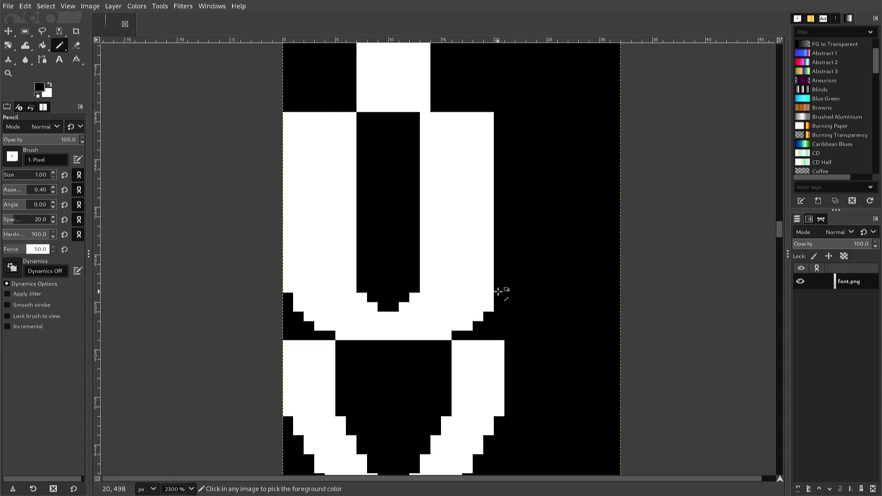
pyautogui.keyDown('ctrl'); pyautogui.click(493, 291); pyautogui.keyUp('ctrl')
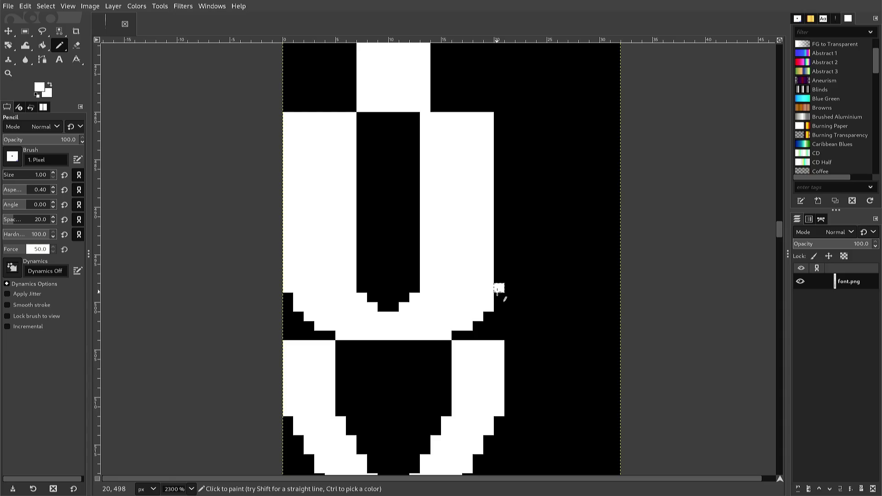
pyautogui.moveTo(499, 288); pyautogui.dragTo(488, 212)
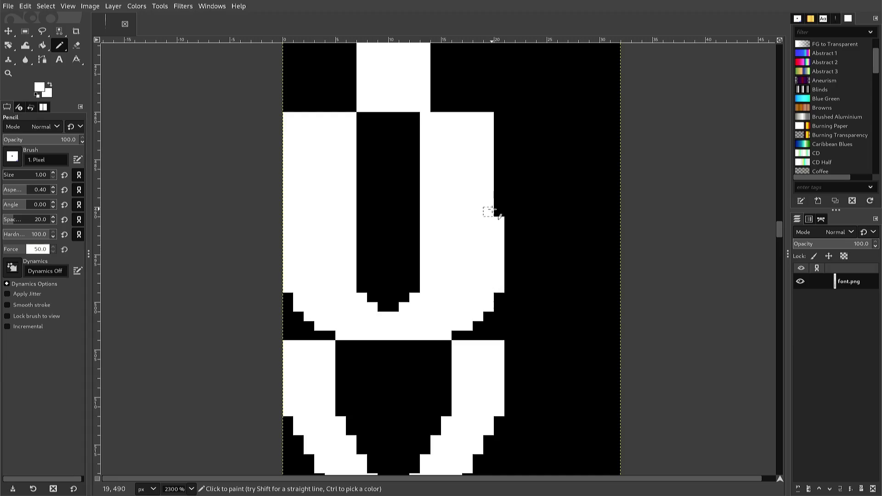
pyautogui.moveTo(488, 212); pyautogui.dragTo(498, 117)
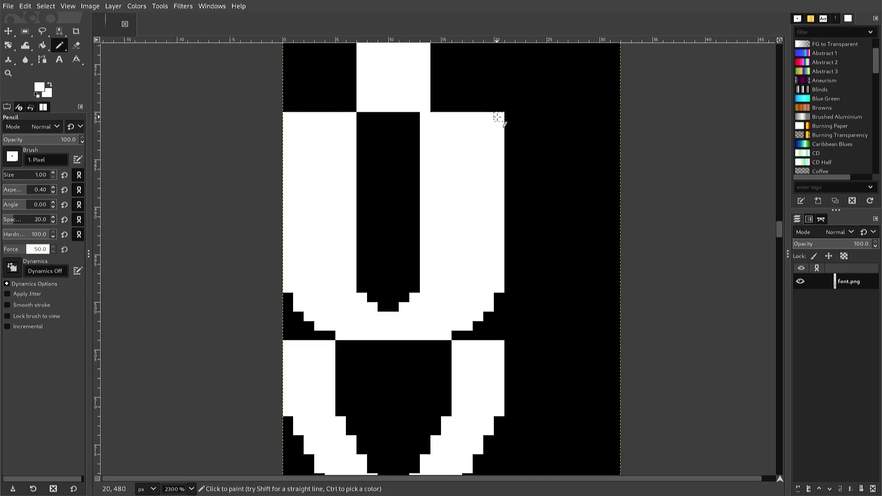
pyautogui.press('d')
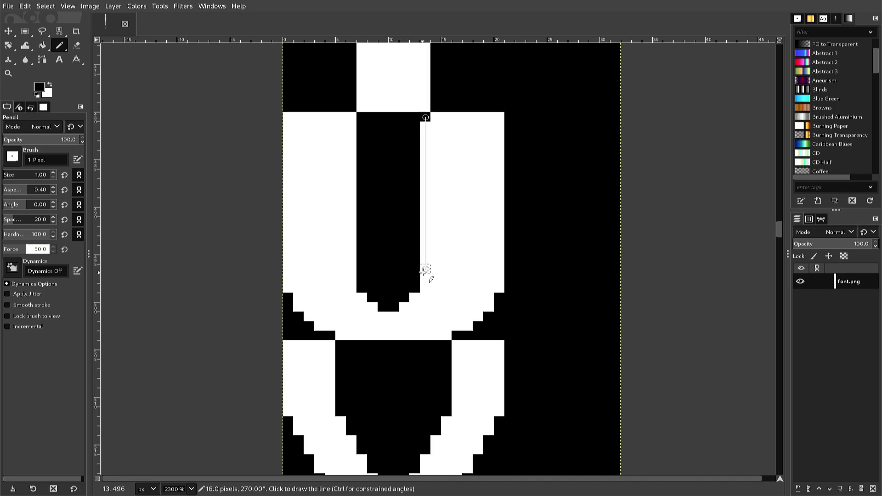
# Paint the U's inner right edge and bottom-right step pixels black
pyautogui.keyDown('shift'); pyautogui.click(418, 282); pyautogui.keyUp('shift')
pyautogui.click(414, 297)
pyautogui.click(403, 306)
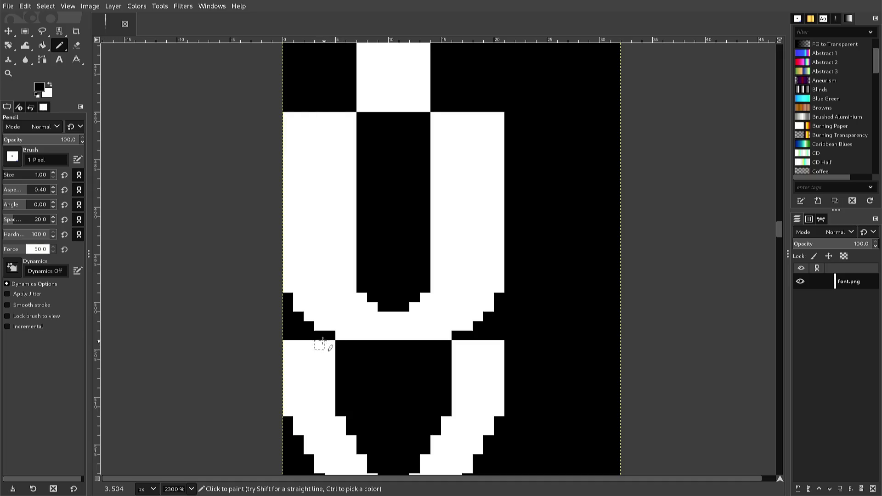
# Sample white, fill the U's two bottom-left pixels, and draw a white column down the V's left wall
pyautogui.keyDown('ctrl'); pyautogui.click(312, 346); pyautogui.keyUp('ctrl')
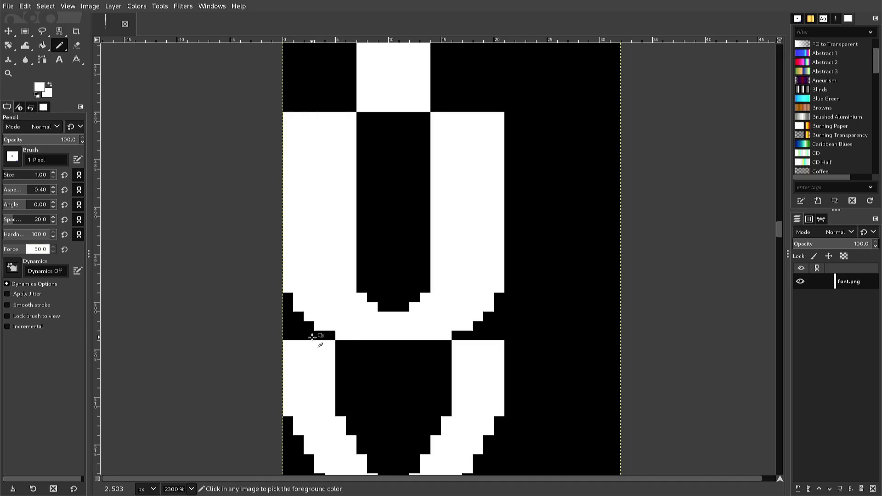
pyautogui.press('ctrl')
pyautogui.moveTo(341, 345); pyautogui.dragTo(352, 346)
pyautogui.press('shift')
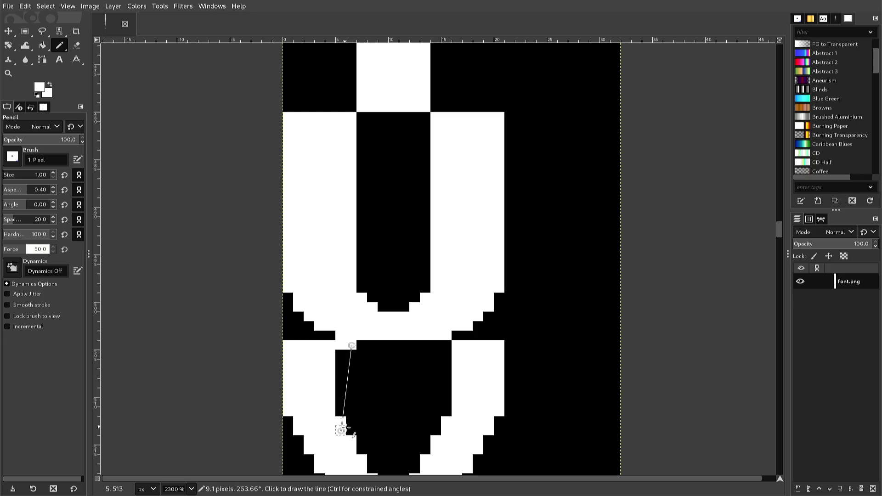
pyautogui.keyDown('shift'); pyautogui.click(352, 411); pyautogui.keyUp('shift')
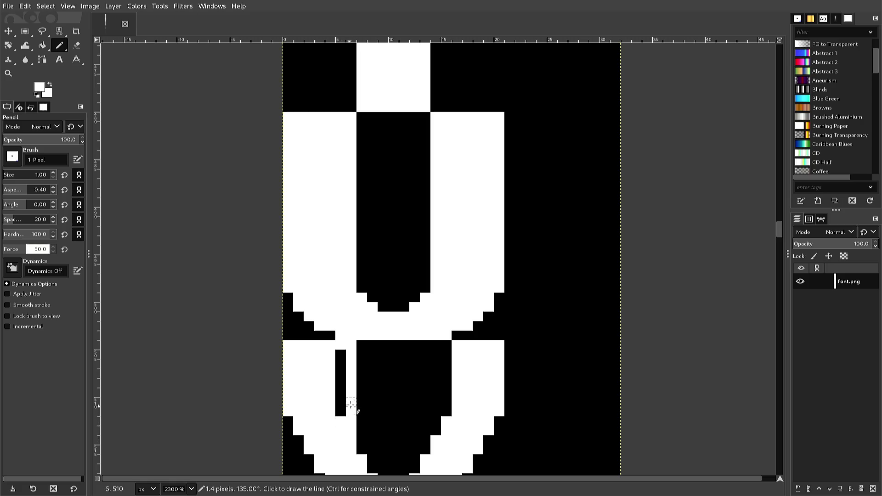
# Shorten the stray black bar in the V's left wall and whiten three pixels atop the counter
pyautogui.scroll(3, 332, 407)
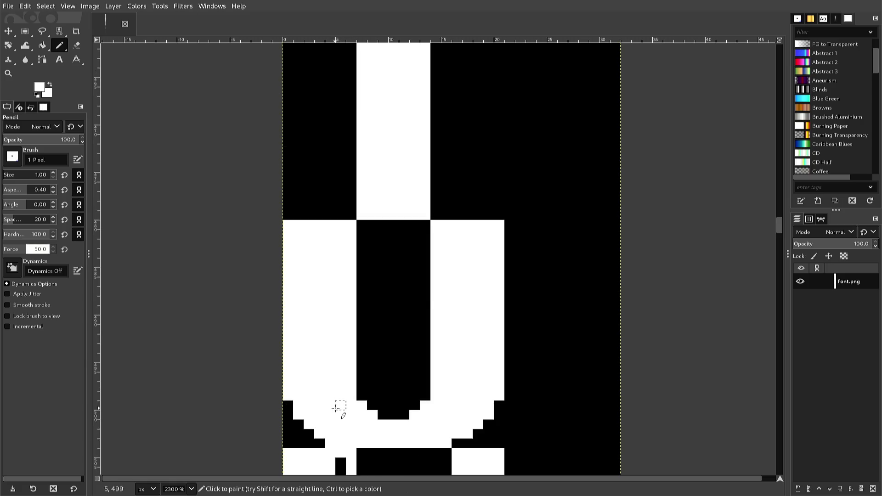
pyautogui.scroll(-3, 337, 413)
pyautogui.scroll(-3, 337, 413)
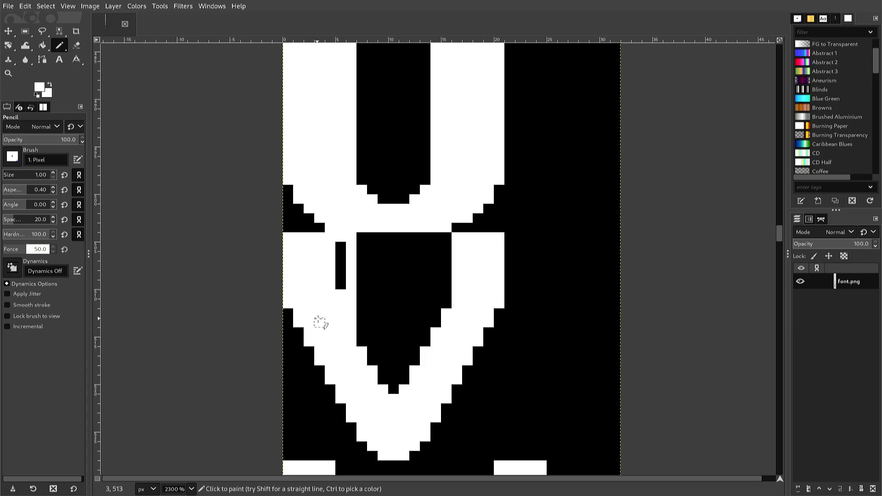
pyautogui.moveTo(340, 285); pyautogui.dragTo(340, 242)
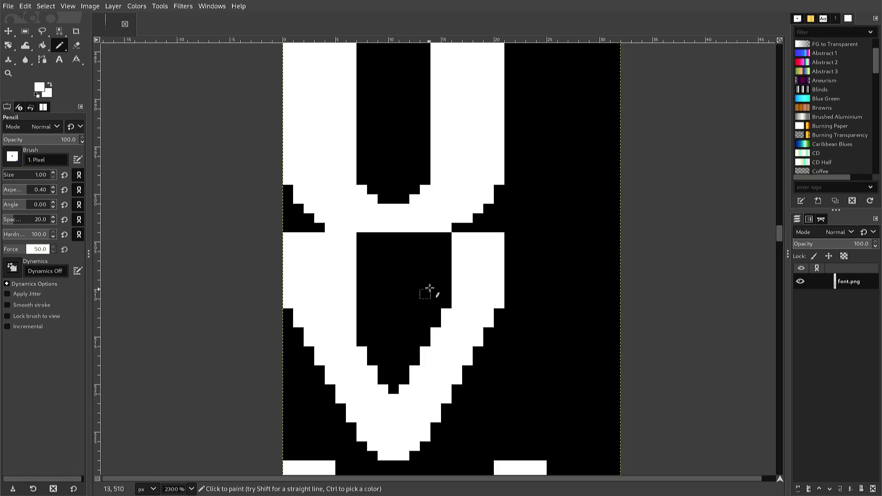
pyautogui.click(435, 237)
pyautogui.moveTo(435, 247); pyautogui.dragTo(425, 247)
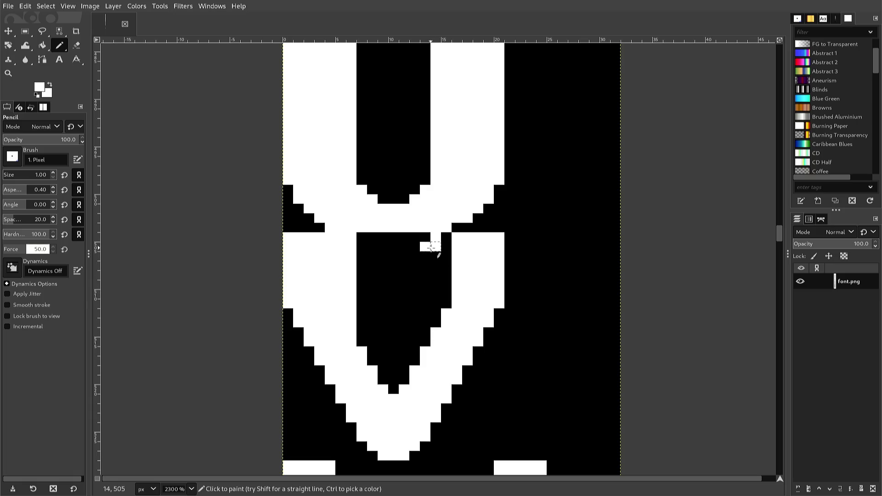
# Sample black and paint the two stray notch pixels at the counter's top black
pyautogui.hscroll(1, 425, 246)
pyautogui.press('ctrl')
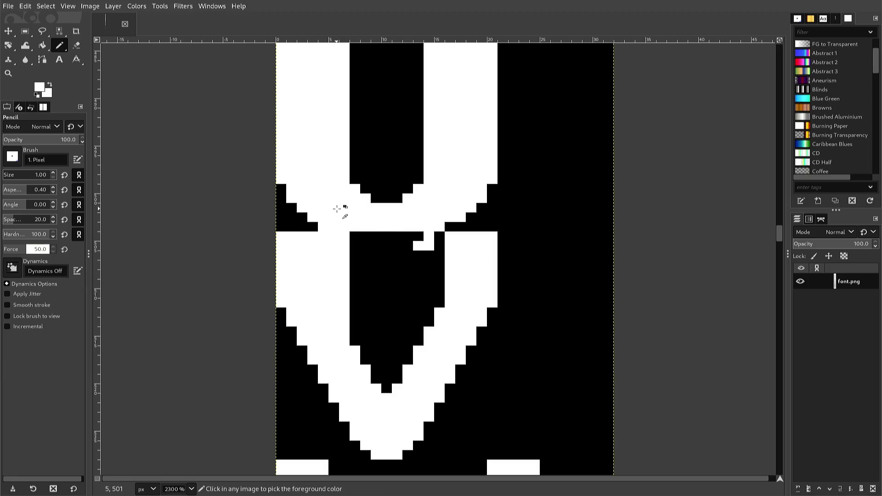
pyautogui.keyDown('ctrl'); pyautogui.click(403, 270); pyautogui.keyUp('ctrl')
pyautogui.press('shift')
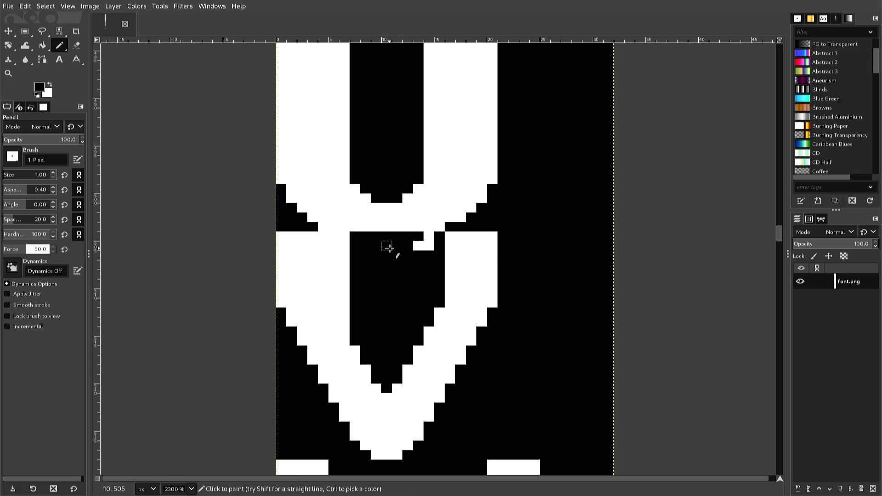
pyautogui.click(414, 246)
pyautogui.click(423, 246)
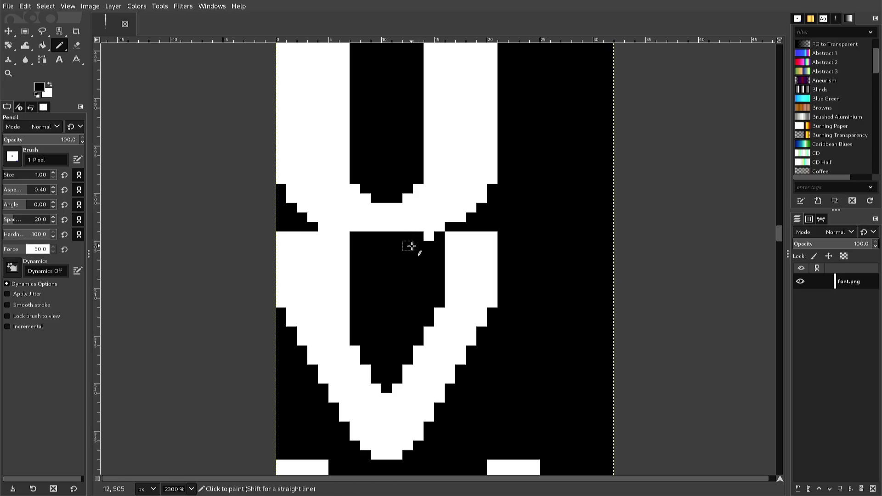
# Sample white and draw straight white lines filling the V's right inner wall strip
pyautogui.press('ctrl')
pyautogui.keyDown('ctrl'); pyautogui.click(451, 254); pyautogui.keyUp('ctrl')
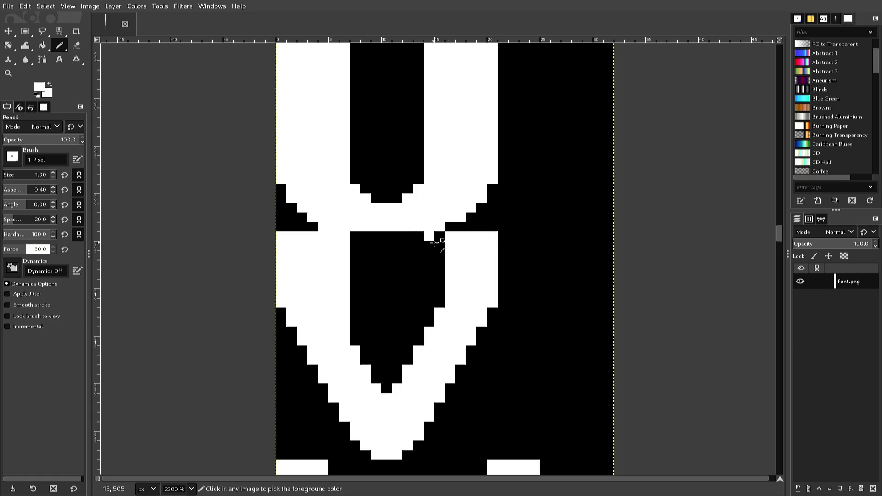
pyautogui.click(428, 246)
pyautogui.press('shift')
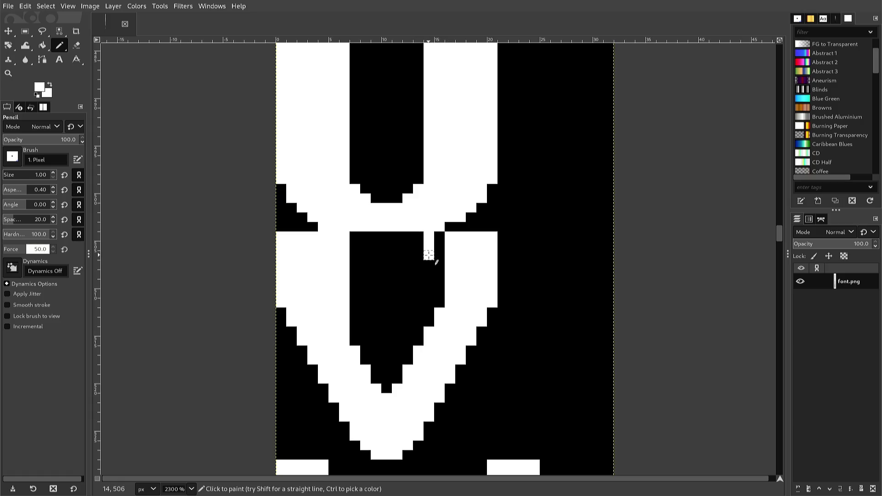
pyautogui.keyDown('shift'); pyautogui.click(429, 333); pyautogui.keyUp('shift')
pyautogui.keyDown('shift'); pyautogui.click(439, 313); pyautogui.keyUp('shift')
pyautogui.moveTo(439, 312); pyautogui.dragTo(439, 238)
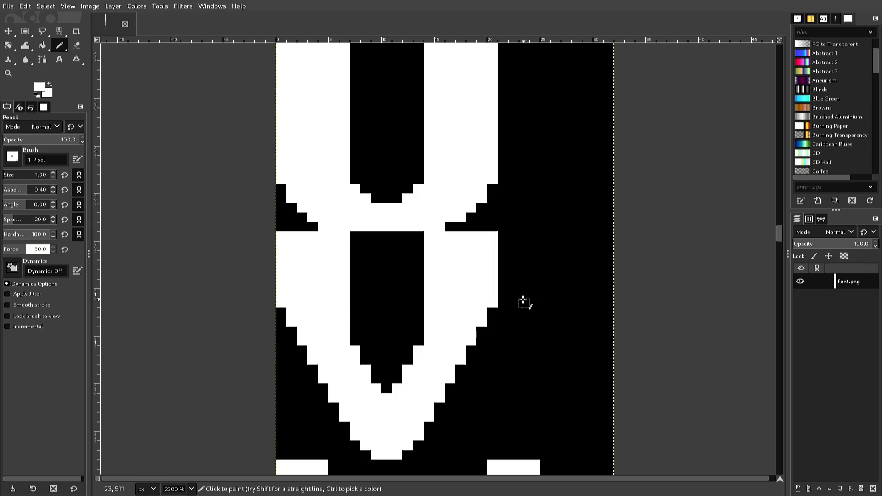
# Sample black from the canvas, dot a trial pixel on the V's right edge, and undo it
pyautogui.press('ctrl')
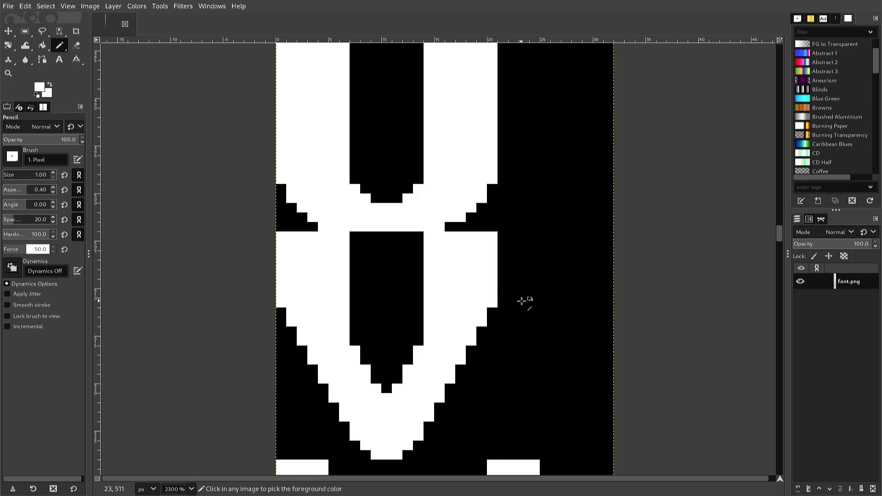
pyautogui.keyDown('ctrl'); pyautogui.click(510, 308); pyautogui.keyUp('ctrl')
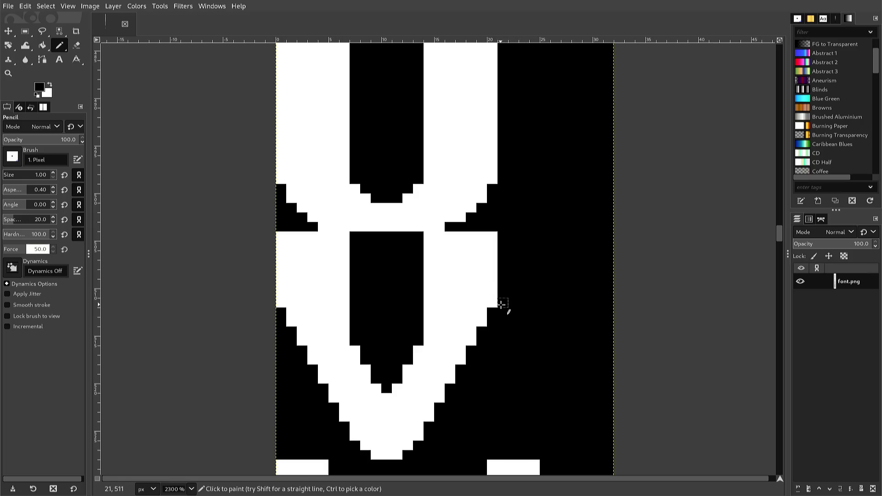
pyautogui.click(481, 303)
pyautogui.hotkey('ctrl', 'z')
# Fill the V's bottom-edge pixels white, then blacken one stray white pixel at its base
pyautogui.keyDown('ctrl'); pyautogui.click(409, 446); pyautogui.keyUp('ctrl')
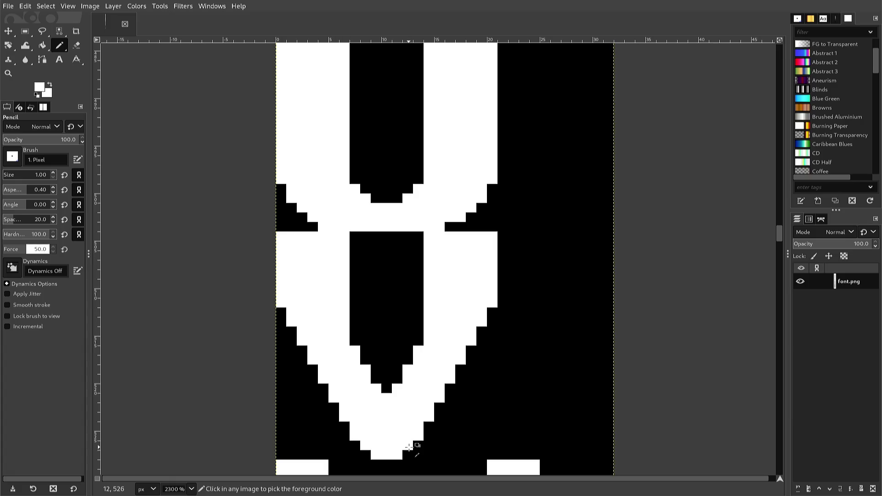
pyautogui.click(408, 454)
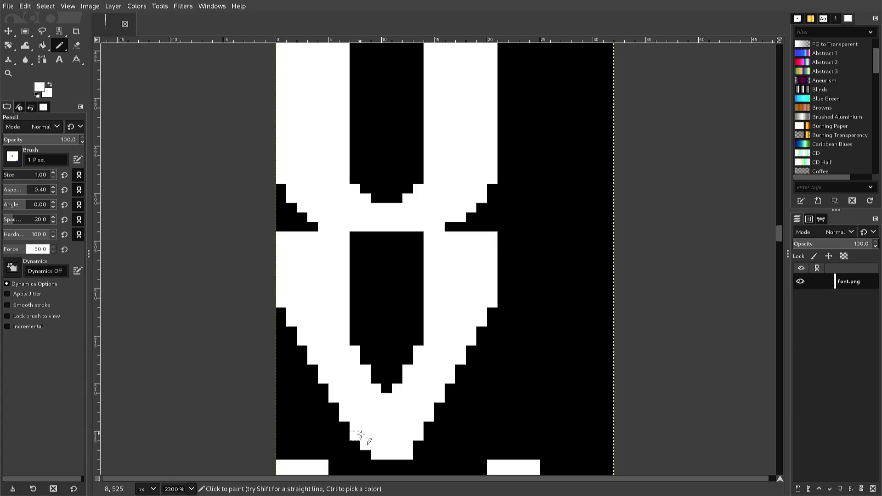
pyautogui.click(365, 454)
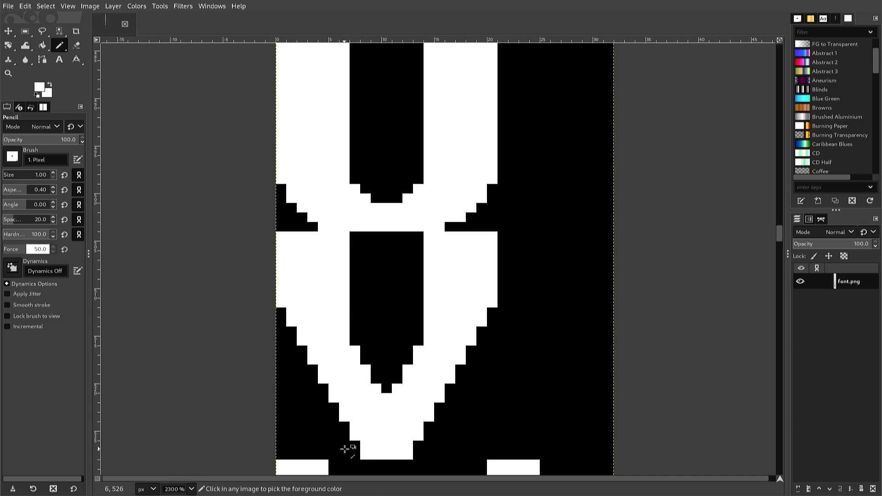
pyautogui.keyDown('ctrl'); pyautogui.click(354, 455); pyautogui.keyUp('ctrl')
pyautogui.click(366, 455)
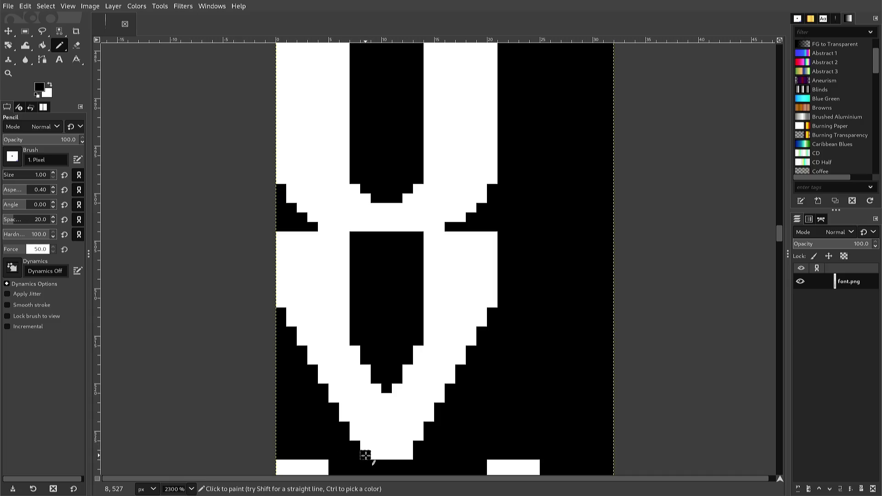
# Trim the stray white pixels up the V's left outer edge to its upper-left corner
pyautogui.click(355, 436)
pyautogui.click(343, 425)
pyautogui.click(344, 417)
pyautogui.click(334, 397)
pyautogui.click(323, 379)
pyautogui.click(311, 360)
pyautogui.click(302, 341)
pyautogui.click(289, 331)
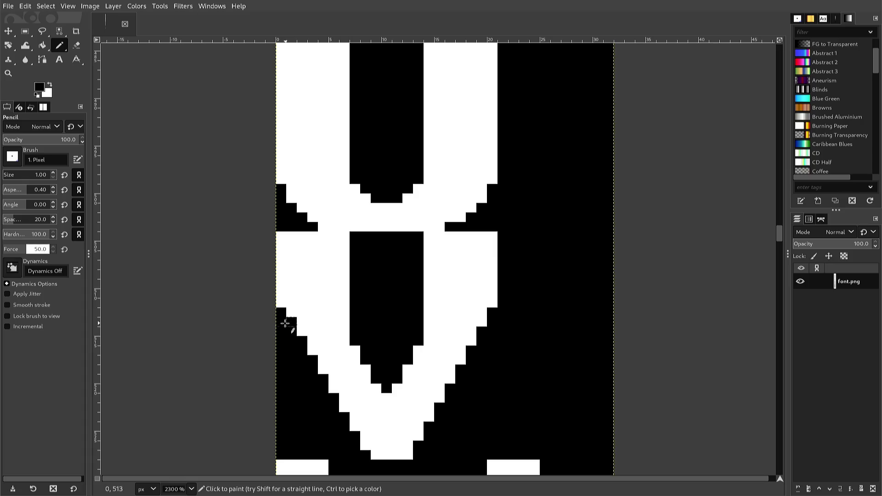
pyautogui.click(280, 302)
# Trim the stray white pixels up the V's right outer edge, then switch back to white
pyautogui.click(421, 438)
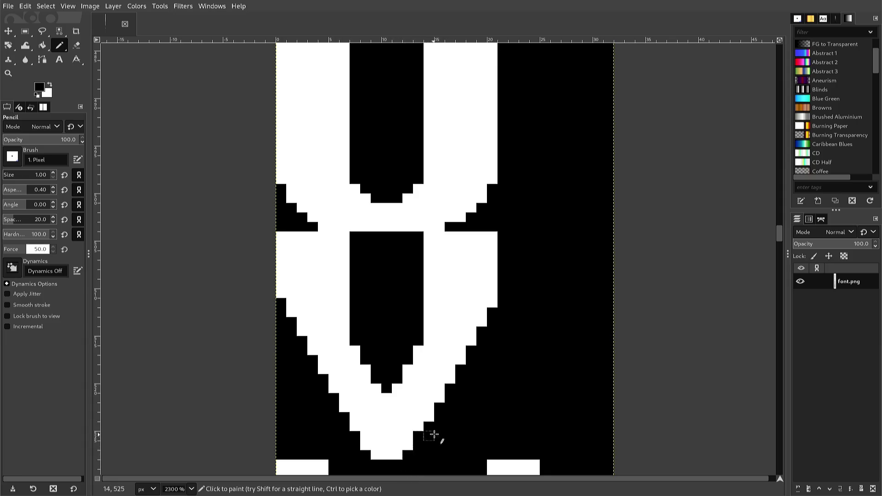
pyautogui.click(428, 417)
pyautogui.click(439, 398)
pyautogui.click(450, 379)
pyautogui.click(462, 360)
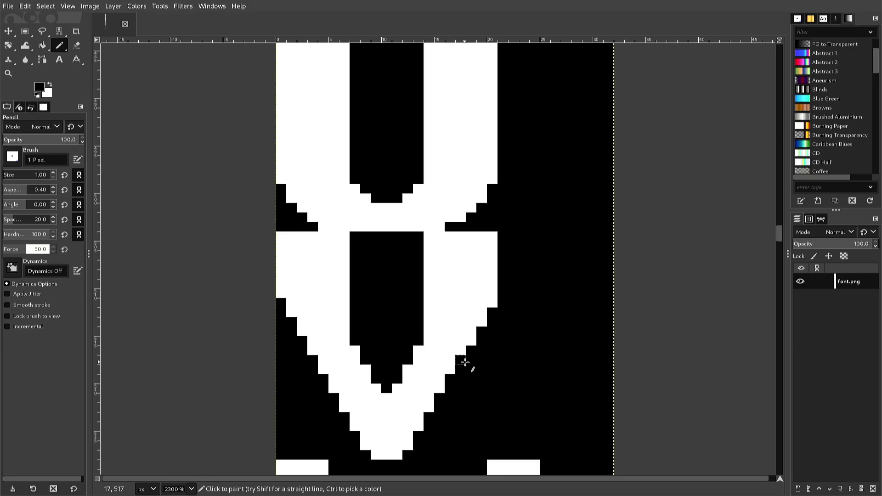
pyautogui.click(471, 341)
pyautogui.click(481, 322)
pyautogui.click(492, 304)
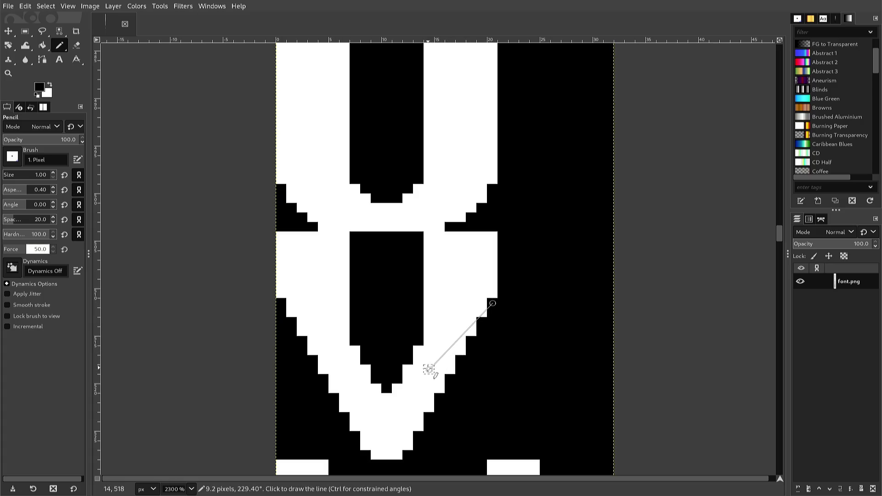
pyautogui.keyDown('ctrl'); pyautogui.click(378, 444); pyautogui.keyUp('ctrl')
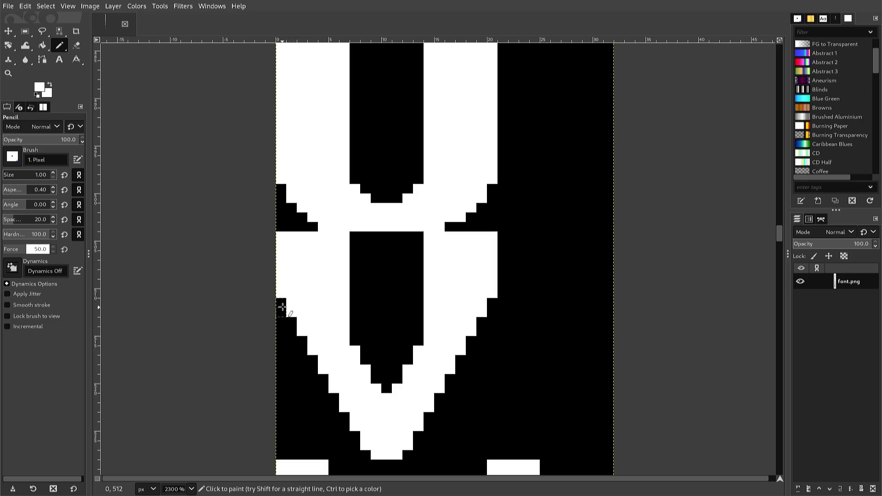
pyautogui.click(281, 293)
# Fill the black column inside the W's left stroke with straight white lines
pyautogui.scroll(-2, 331, 256)
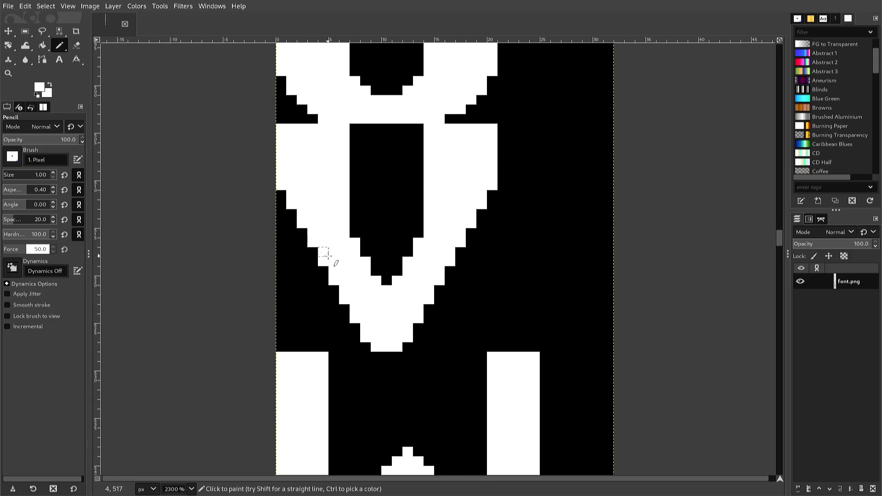
pyautogui.scroll(-3, 323, 257)
pyautogui.scroll(-1, 329, 264)
pyautogui.scroll(-1, 321, 262)
pyautogui.scroll(1, 323, 264)
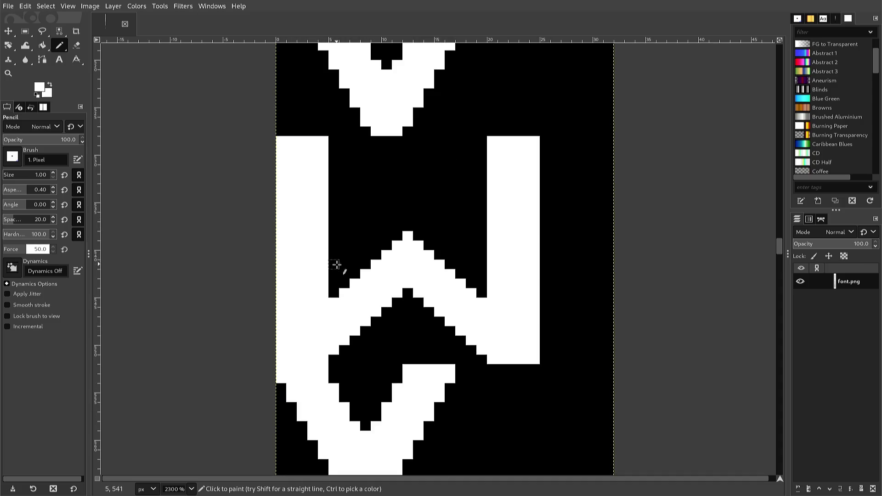
pyautogui.click(339, 293)
pyautogui.click(344, 283)
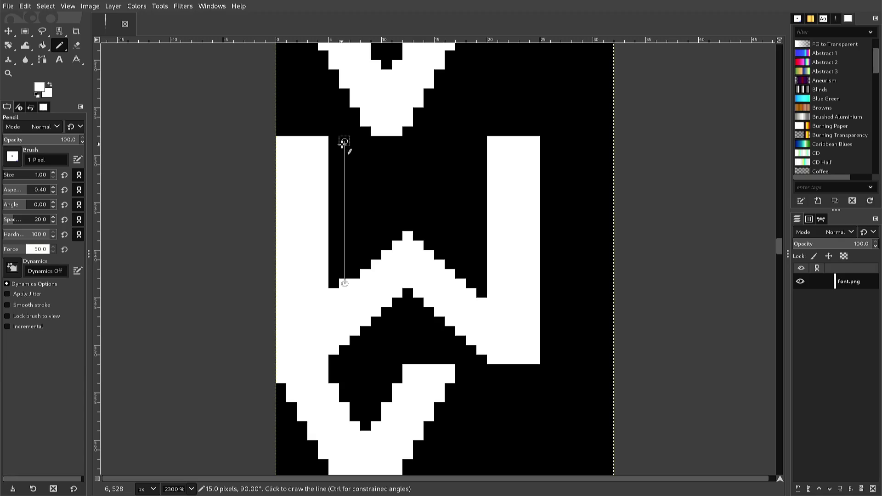
pyautogui.keyDown('shift'); pyautogui.click(340, 141); pyautogui.keyUp('shift')
pyautogui.click(334, 141)
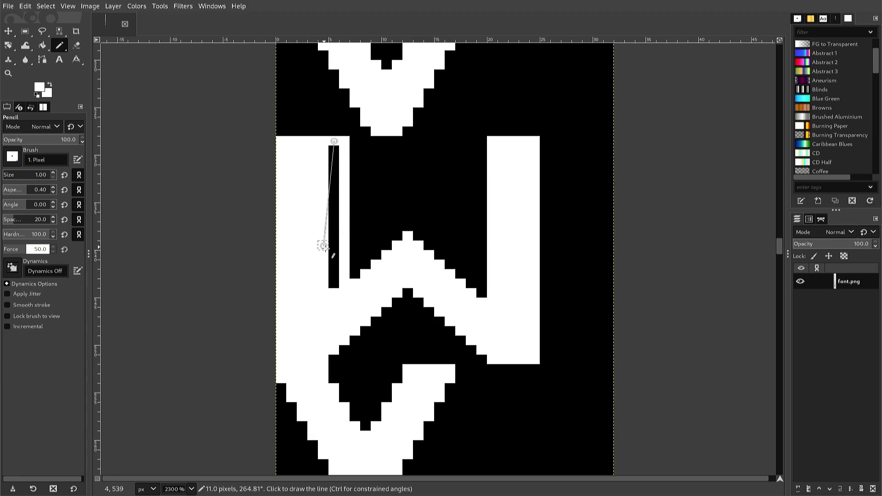
pyautogui.keyDown('shift'); pyautogui.click(334, 289); pyautogui.keyUp('shift')
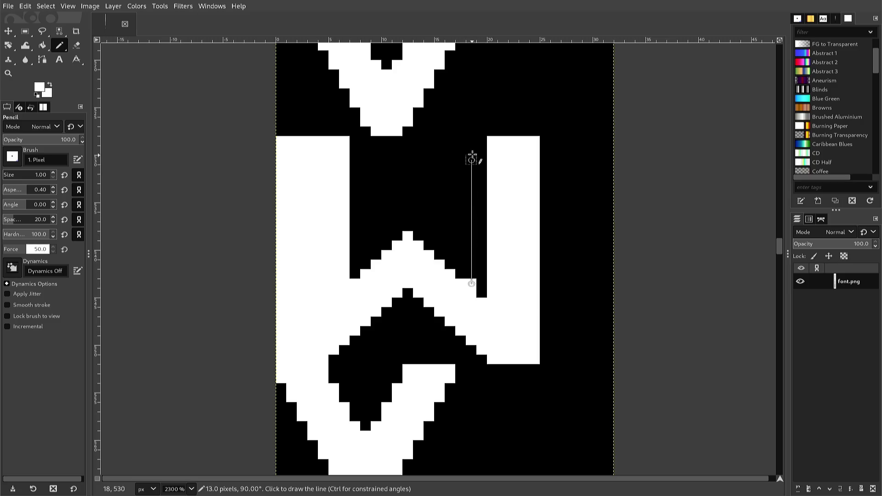
pyautogui.keyDown('shift'); pyautogui.click(472, 140); pyautogui.keyUp('shift')
# Fill the black gap inside the W's right stroke with a white line and dismiss a popup
pyautogui.keyDown('shift'); pyautogui.click(482, 141); pyautogui.keyUp('shift')
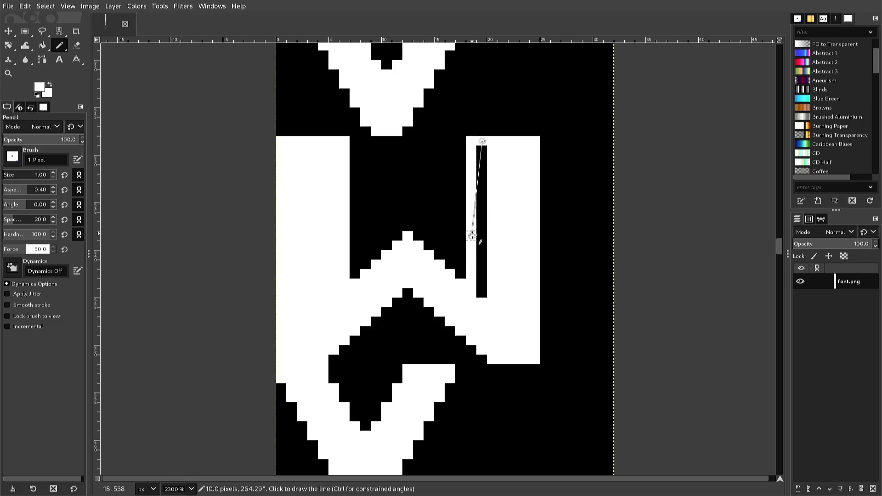
pyautogui.keyDown('shift'); pyautogui.click(481, 302); pyautogui.keyUp('shift')
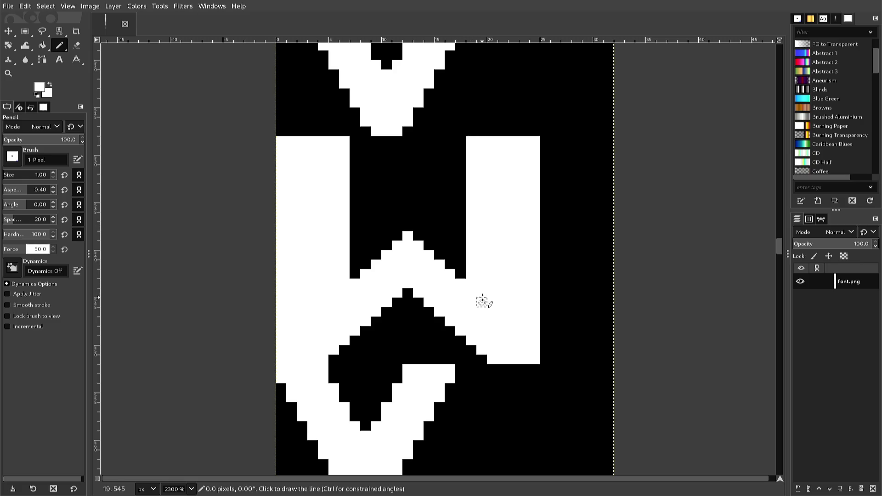
pyautogui.hotkey('shift', 'F10')
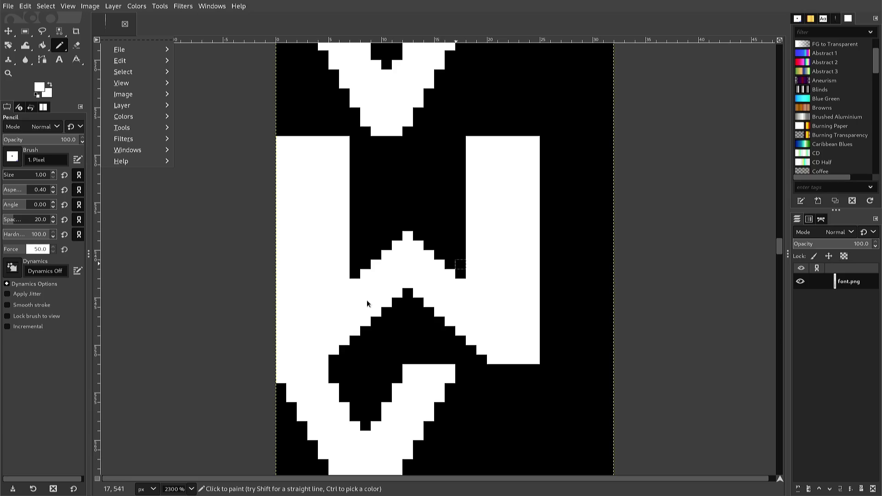
pyautogui.click(362, 296)
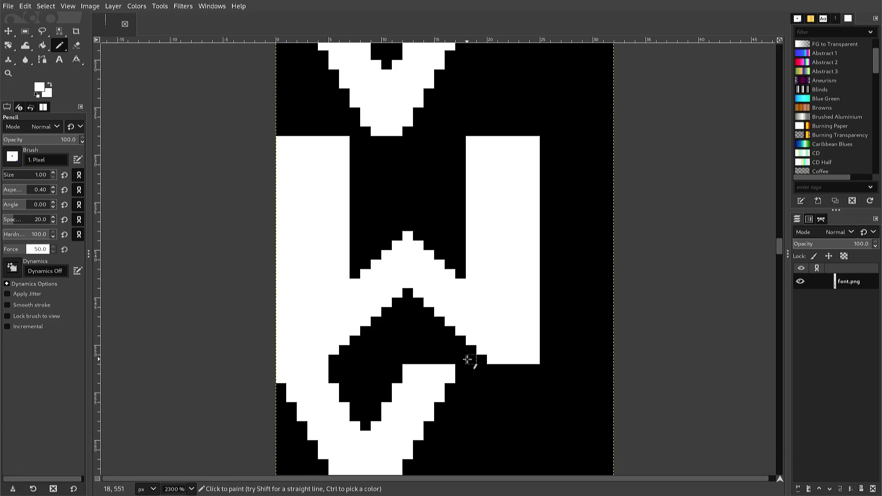
# Fill both checkered middle diagonals of the W with solid white
pyautogui.click(470, 360)
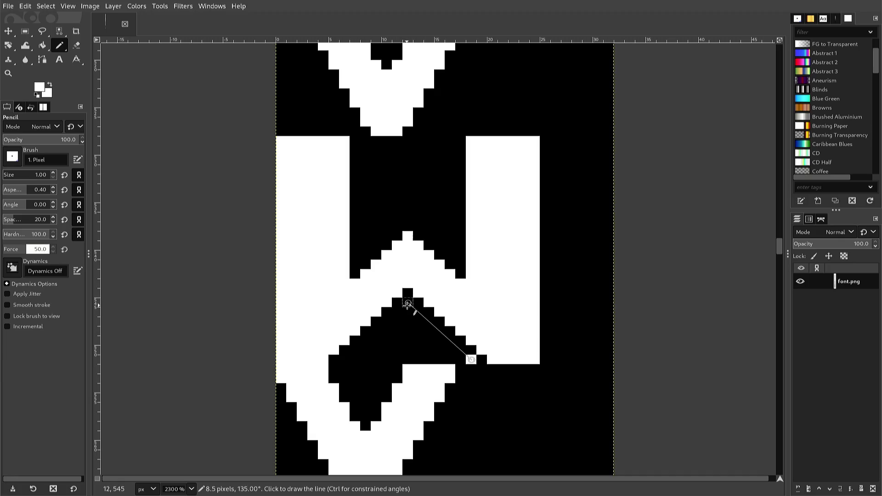
pyautogui.keyDown('ctrl'); pyautogui.keyDown('shift'); pyautogui.click(407, 304); pyautogui.keyUp('shift'); pyautogui.keyUp('ctrl')
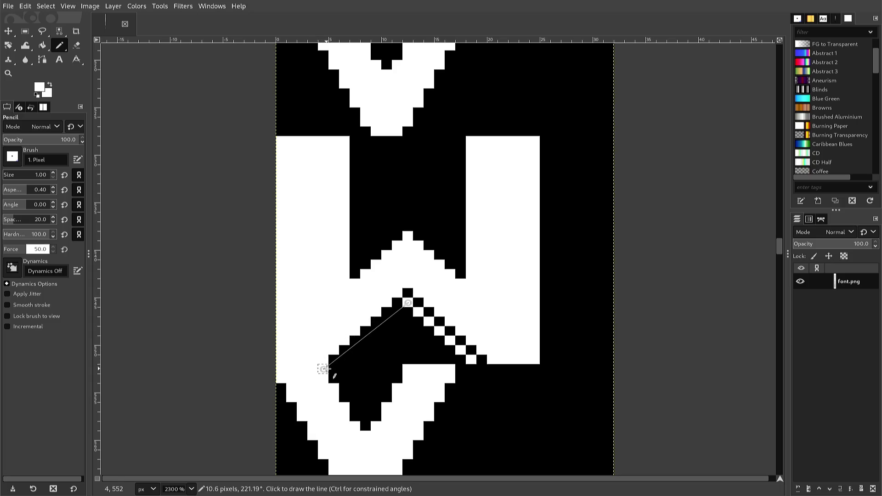
pyautogui.keyDown('shift'); pyautogui.click(334, 370); pyautogui.keyUp('shift')
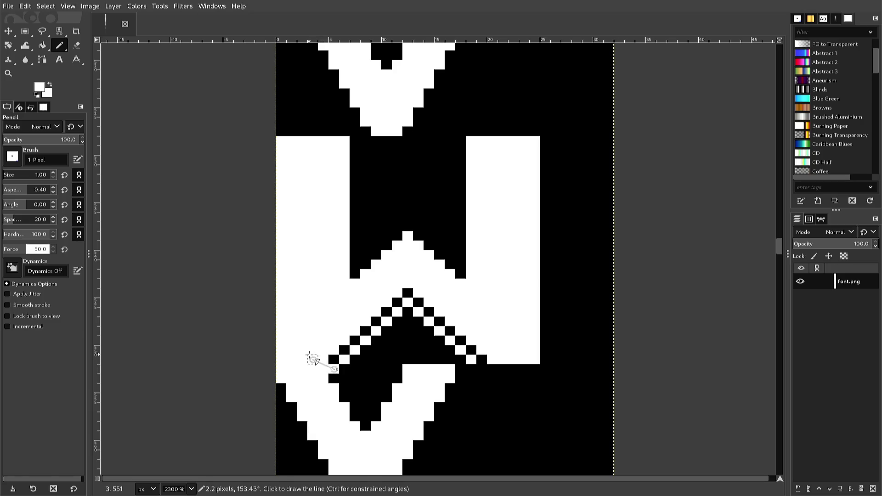
pyautogui.click(333, 359)
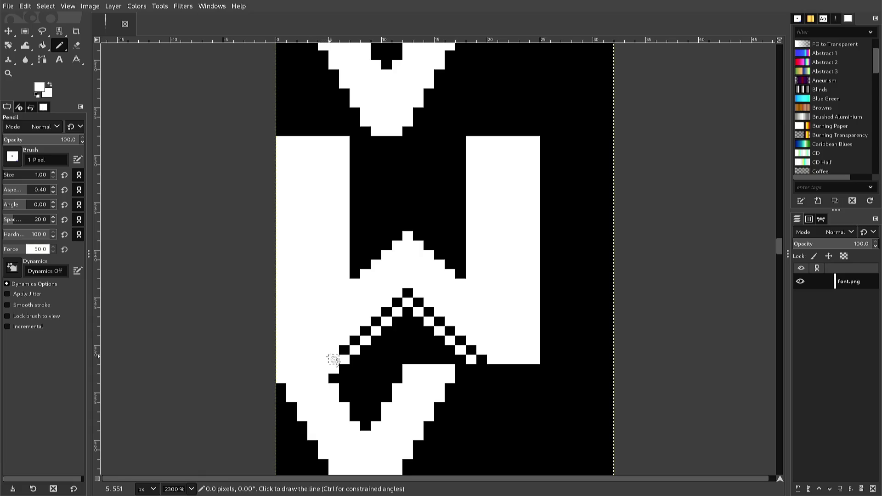
pyautogui.keyDown('shift'); pyautogui.click(407, 292); pyautogui.keyUp('shift')
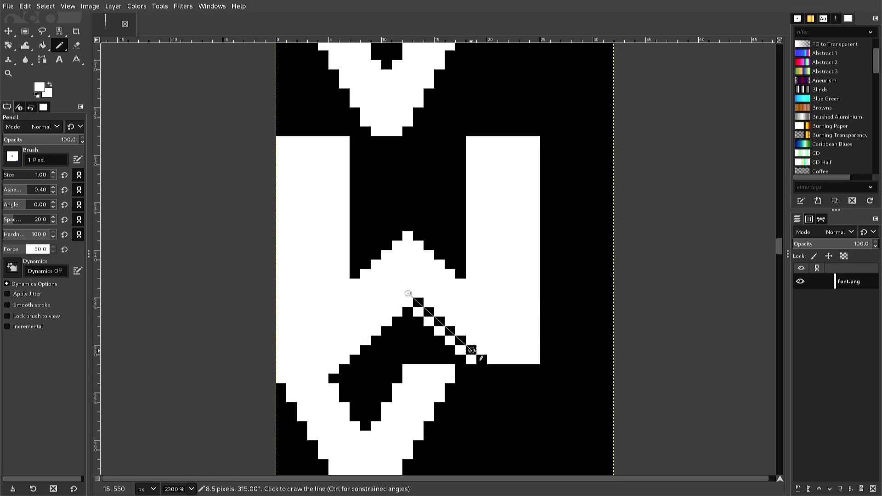
pyautogui.keyDown('shift'); pyautogui.click(472, 351); pyautogui.keyUp('shift')
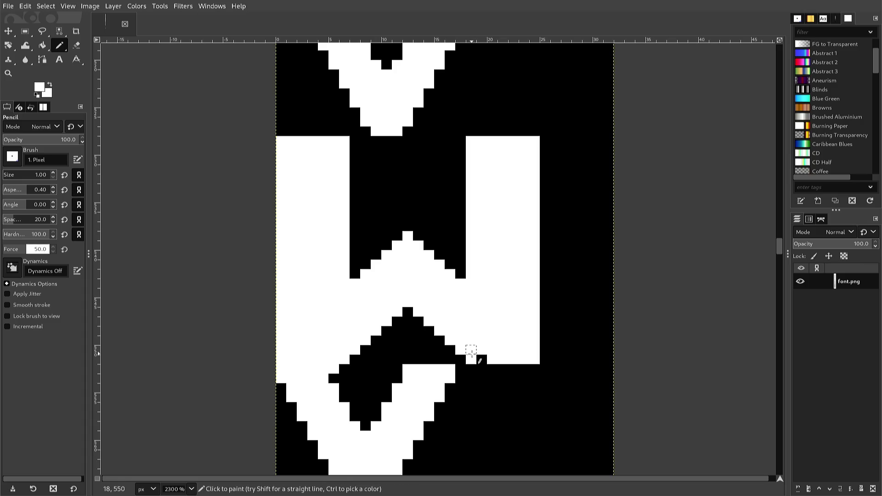
pyautogui.click(482, 359)
pyautogui.keyDown('ctrl'); pyautogui.scroll(-1, 442, 256); pyautogui.keyUp('ctrl')
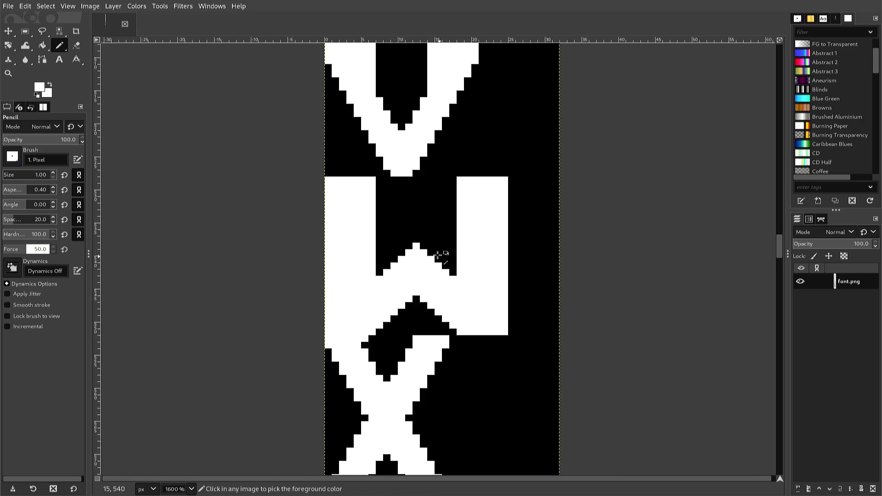
# Draw straight black diagonals forming a stepped notch at the W's middle peak, then sample white
pyautogui.keyDown('ctrl'); pyautogui.click(435, 251); pyautogui.keyUp('ctrl')
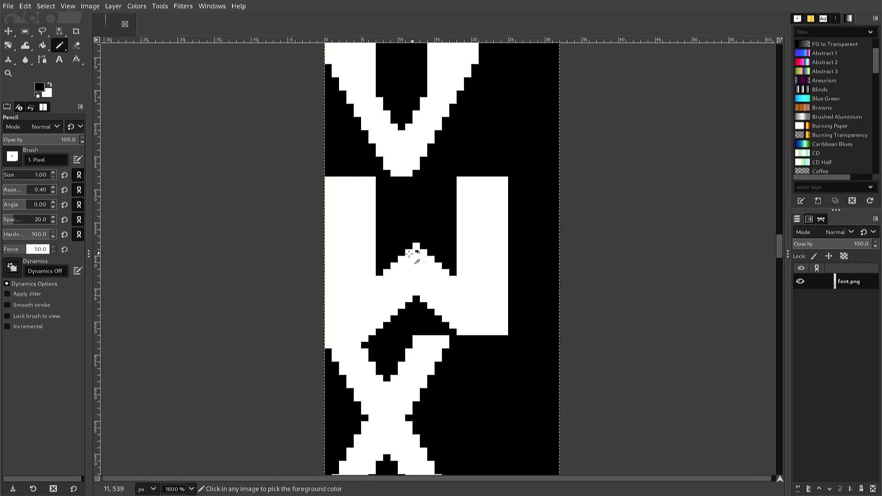
pyautogui.click(379, 285)
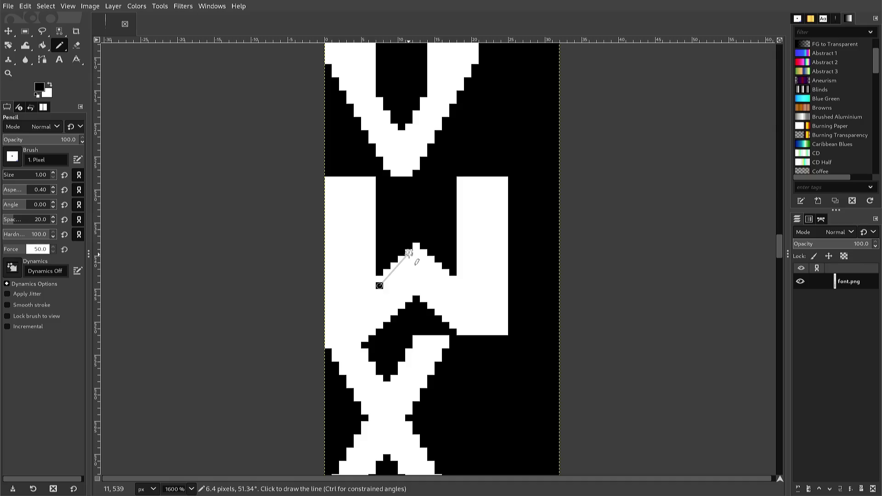
pyautogui.keyDown('shift'); pyautogui.click(409, 260); pyautogui.keyUp('shift')
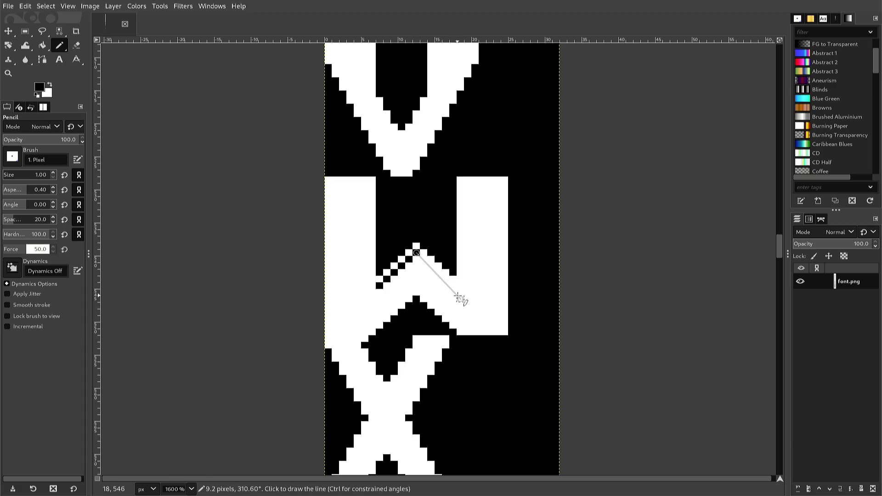
pyautogui.keyDown('shift'); pyautogui.click(453, 286); pyautogui.keyUp('shift')
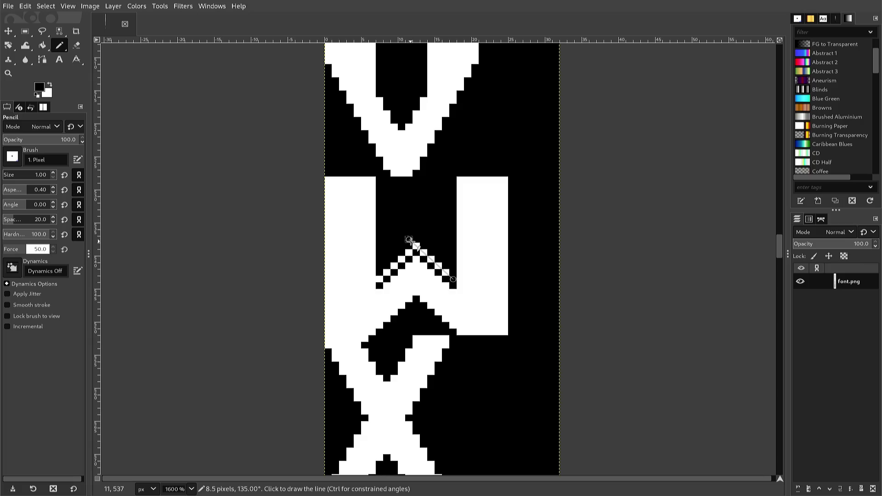
pyautogui.keyDown('shift'); pyautogui.click(415, 247); pyautogui.keyUp('shift')
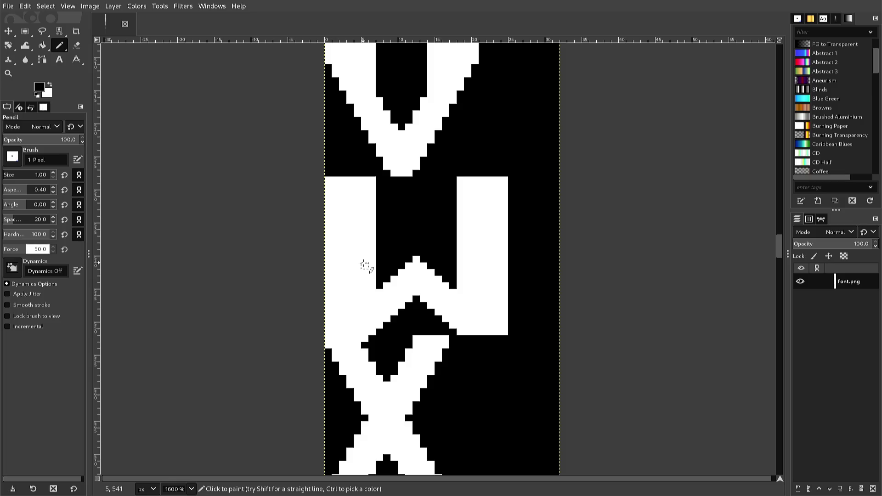
pyautogui.press('shift')
pyautogui.keyDown('ctrl'); pyautogui.click(359, 313); pyautogui.keyUp('ctrl')
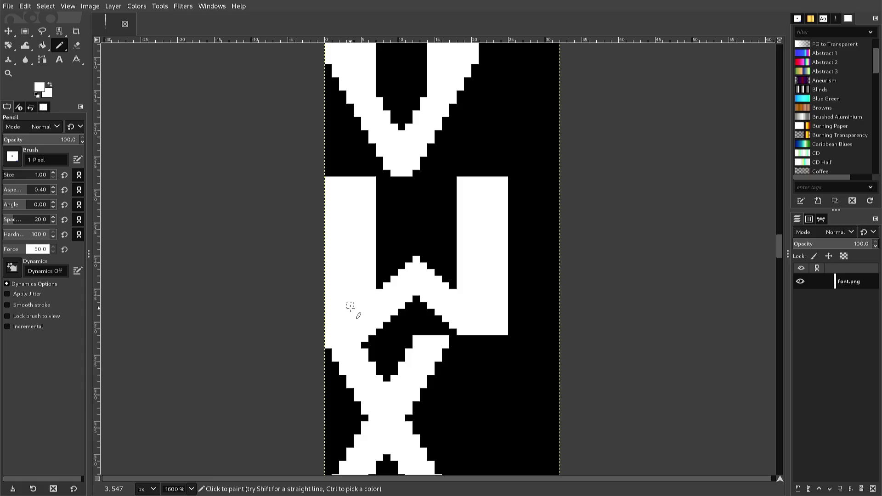
# Scroll past the diamond glyph and zoom to 3200% on the X glyph below the W
pyautogui.scroll(-3, 343, 305)
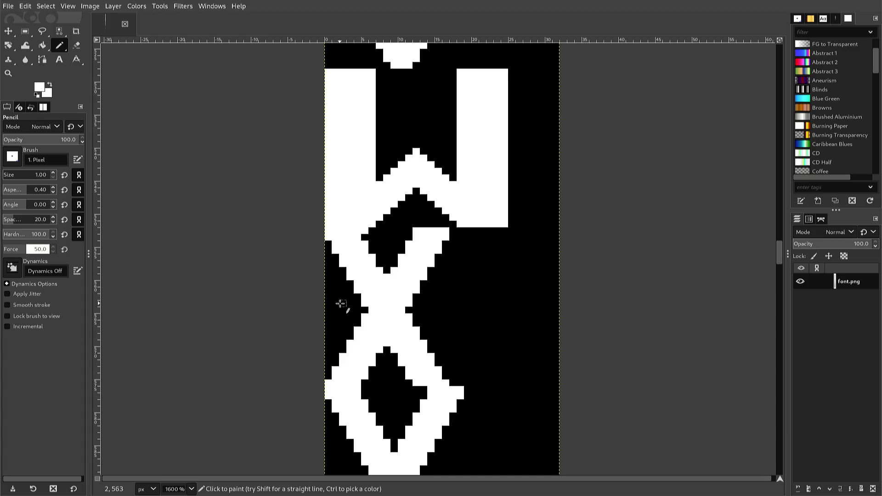
pyautogui.scroll(-3, 341, 303)
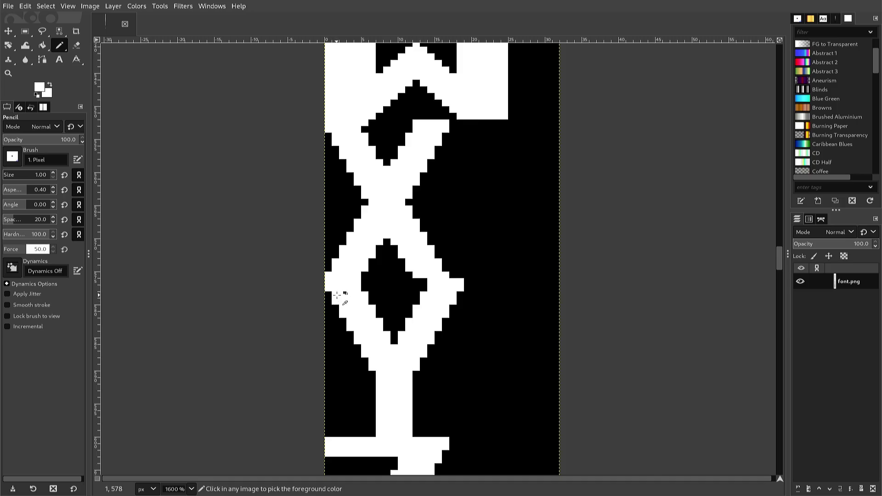
pyautogui.keyDown('ctrl'); pyautogui.scroll(1, 338, 296); pyautogui.keyUp('ctrl')
pyautogui.keyDown('ctrl'); pyautogui.scroll(1, 327, 292); pyautogui.keyUp('ctrl')
pyautogui.scroll(-3, 321, 289)
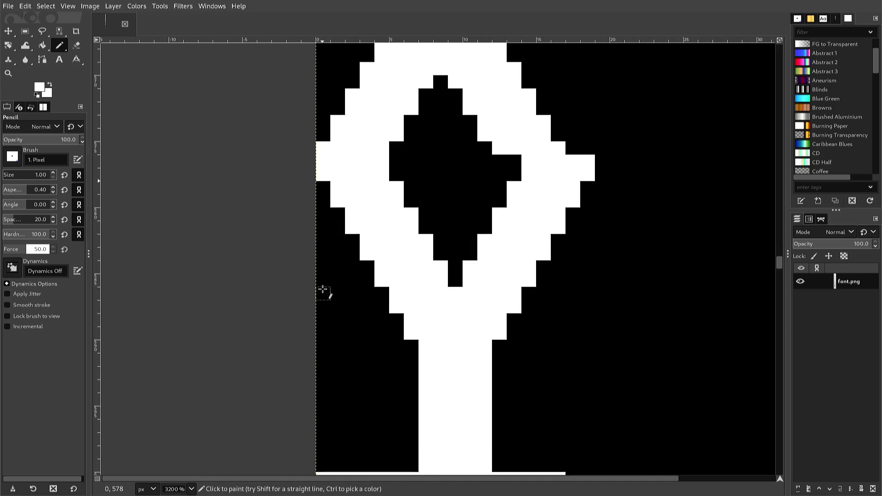
pyautogui.scroll(3, 320, 289)
pyautogui.scroll(3, 305, 286)
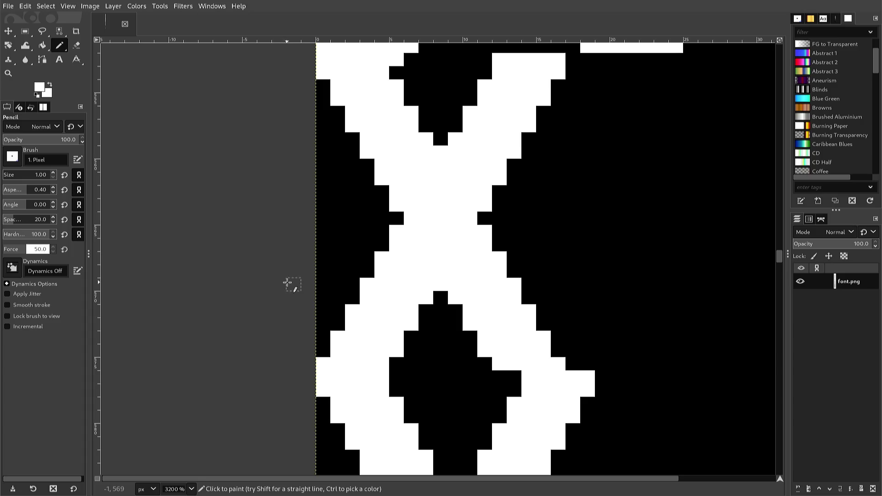
pyautogui.press('ctrl')
pyautogui.scroll(1, 296, 282)
pyautogui.scroll(1, 296, 283)
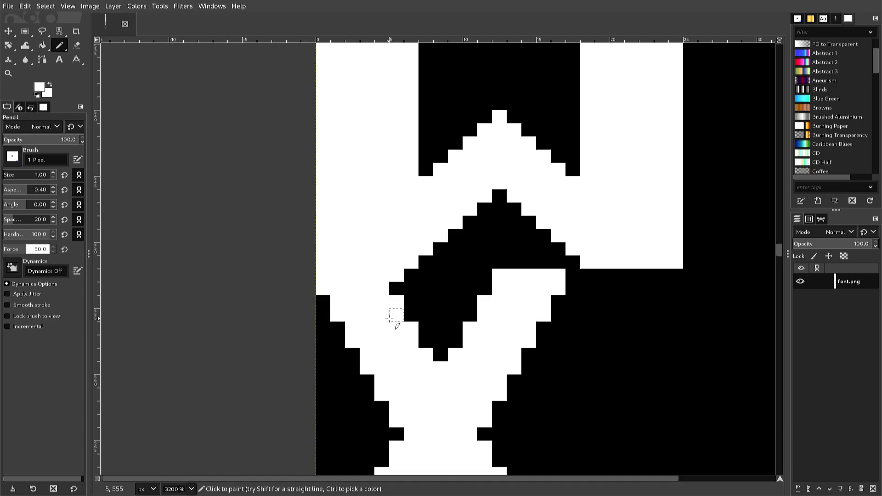
# Whiten the stray black notch pixels where the W meets the X's upper-left arm
pyautogui.scroll(-3, 395, 328)
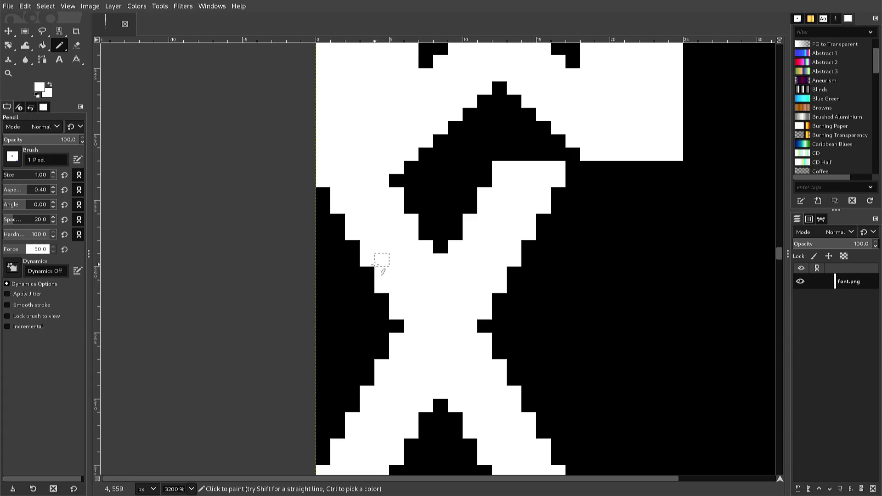
pyautogui.click(421, 172)
pyautogui.click(412, 177)
pyautogui.click(403, 179)
pyautogui.click(407, 178)
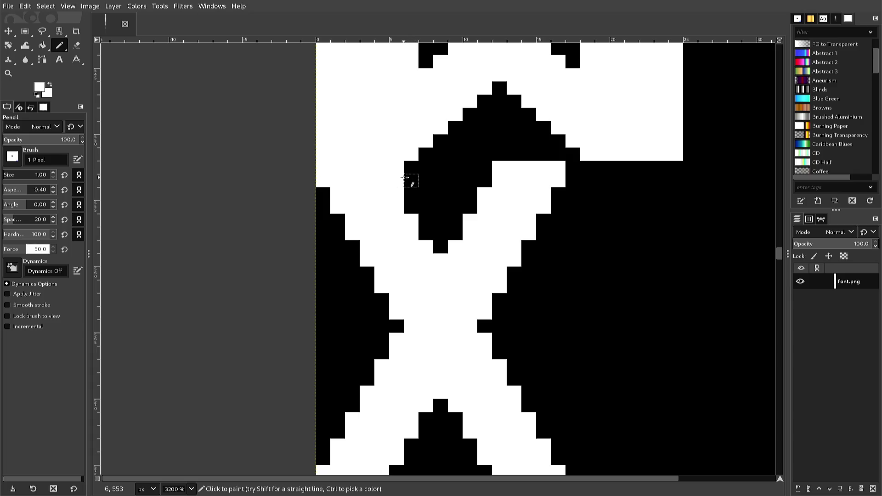
pyautogui.click(406, 168)
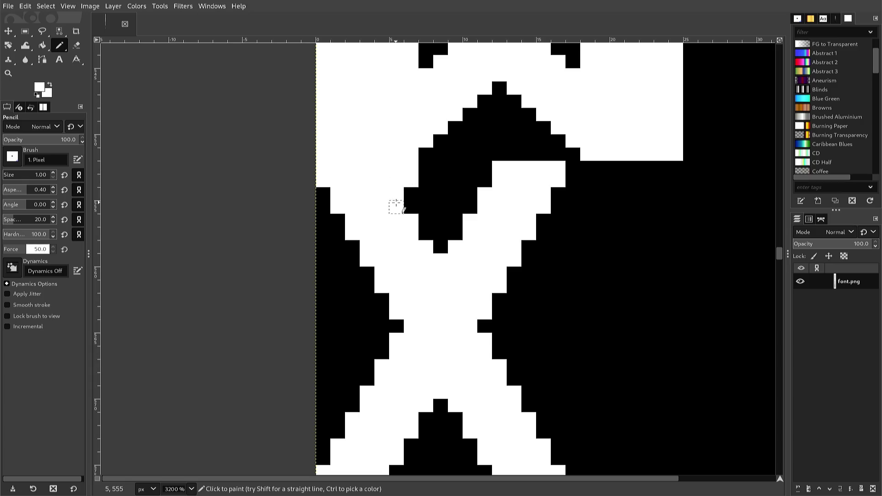
pyautogui.moveTo(406, 207); pyautogui.dragTo(406, 194)
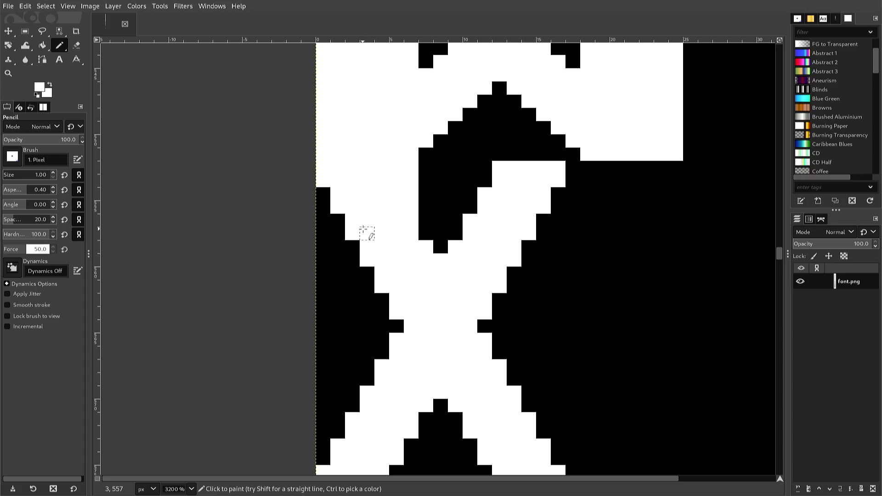
# Clear the remaining black pixels along the X's left edge to white
pyautogui.click(340, 232)
pyautogui.click(338, 222)
pyautogui.click(320, 222)
pyautogui.click(322, 207)
pyautogui.click(321, 194)
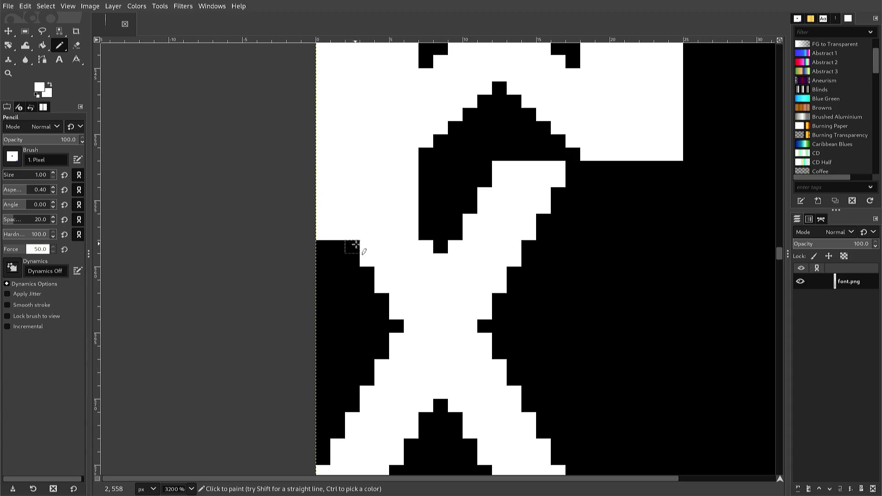
# Pick black and extend the dark hole between the W and X downward
pyautogui.keyDown('ctrl'); pyautogui.click(440, 250); pyautogui.keyUp('ctrl')
pyautogui.click(439, 260)
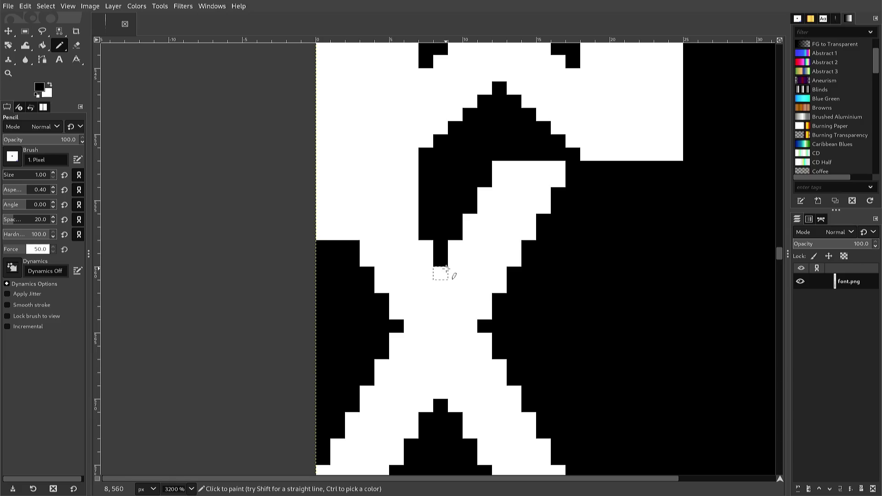
pyautogui.click(455, 274)
pyautogui.moveTo(452, 259); pyautogui.dragTo(452, 247)
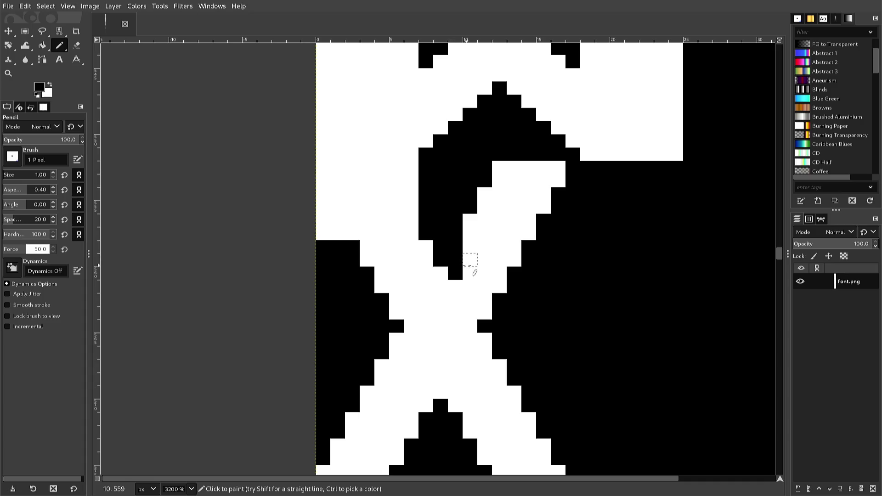
# Widen the hole to the right with black pixel columns
pyautogui.keyDown('ctrl'); pyautogui.click(464, 274); pyautogui.keyUp('ctrl')
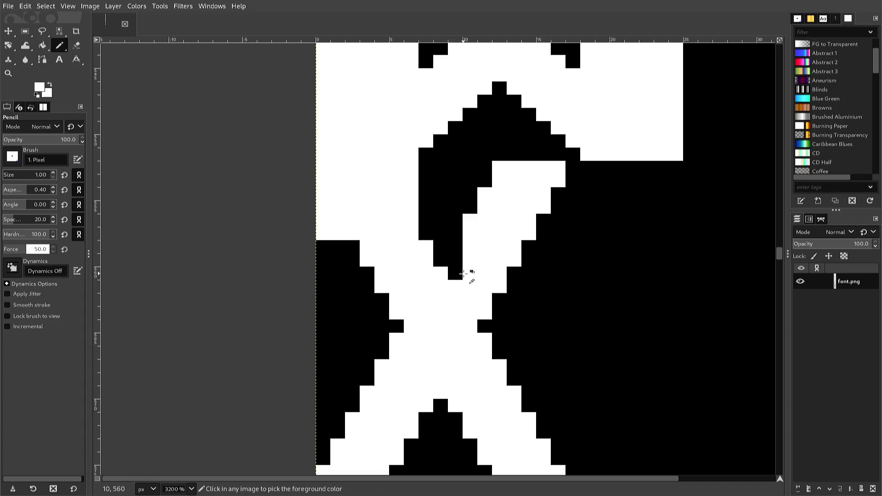
pyautogui.keyDown('ctrl'); pyautogui.click(457, 272); pyautogui.keyUp('ctrl')
pyautogui.click(467, 262)
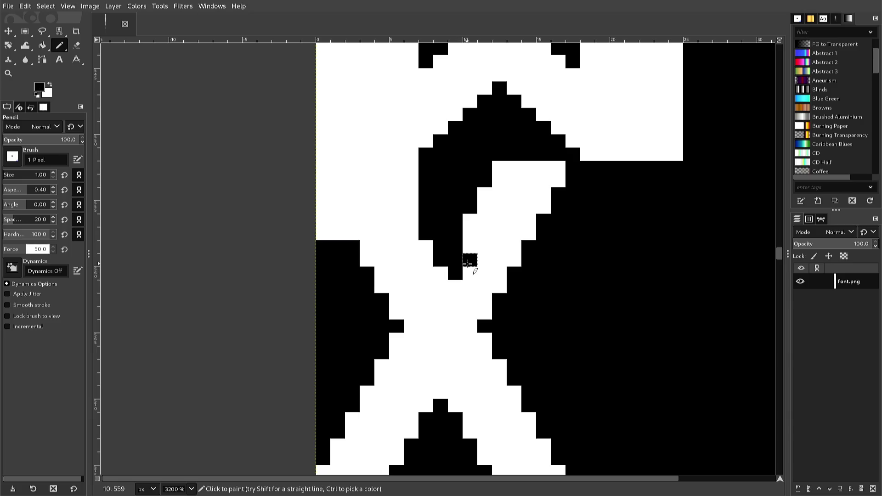
pyautogui.moveTo(466, 258); pyautogui.dragTo(471, 215)
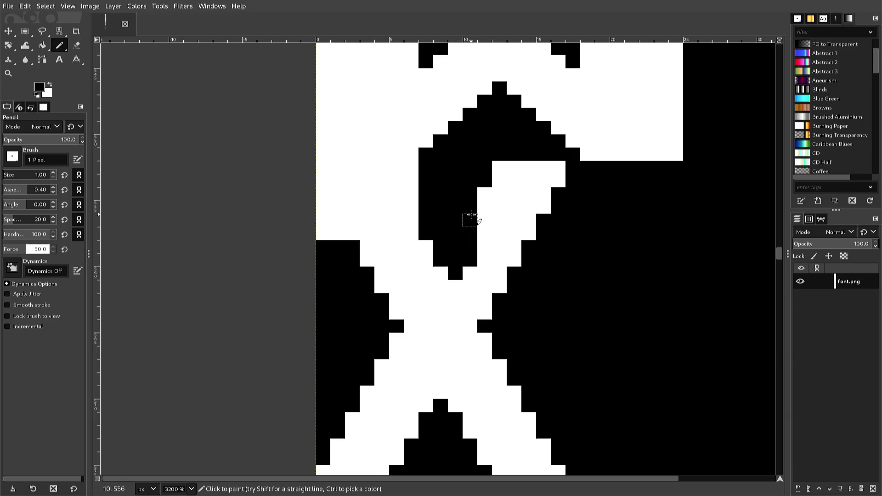
pyautogui.moveTo(476, 237)
pyautogui.mouseDown()
pyautogui.moveTo(490, 207)
pyautogui.moveTo(485, 192)
pyautogui.mouseUp()
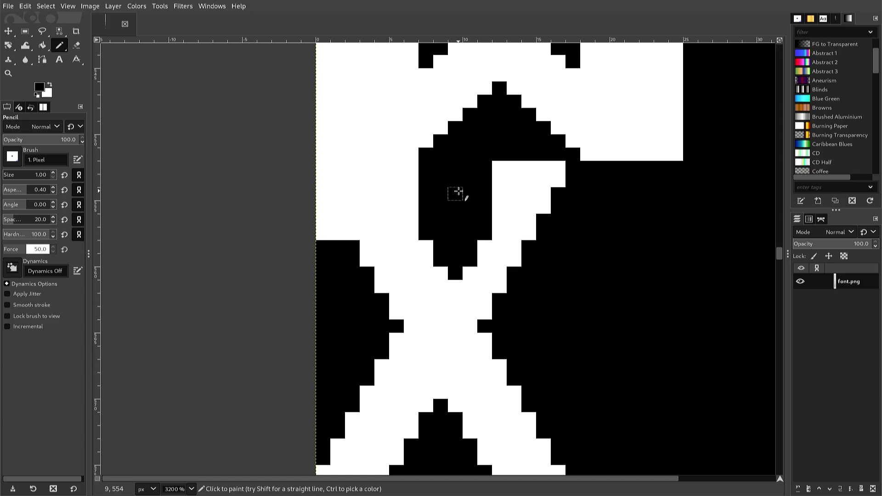
pyautogui.press('ctrl')
# Pick white and pencil the upper edge pixels of the left black region white
pyautogui.keyDown('ctrl'); pyautogui.click(367, 257); pyautogui.keyUp('ctrl')
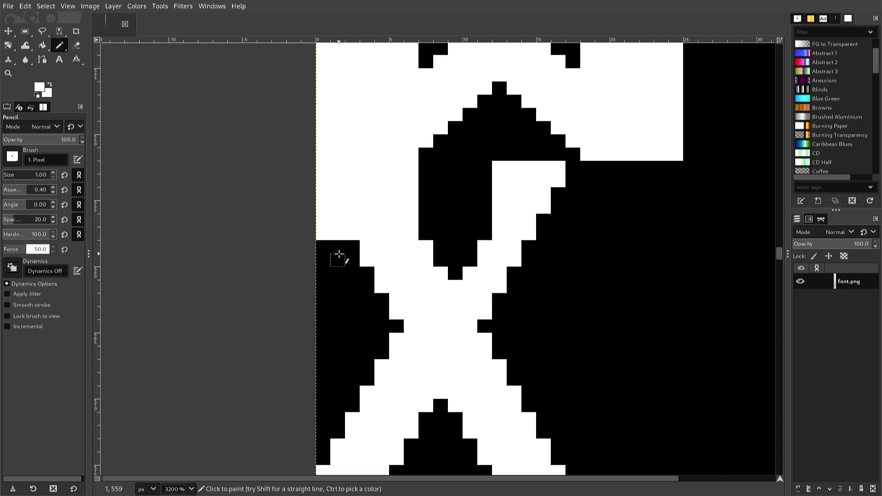
pyautogui.moveTo(331, 251); pyautogui.dragTo(352, 259)
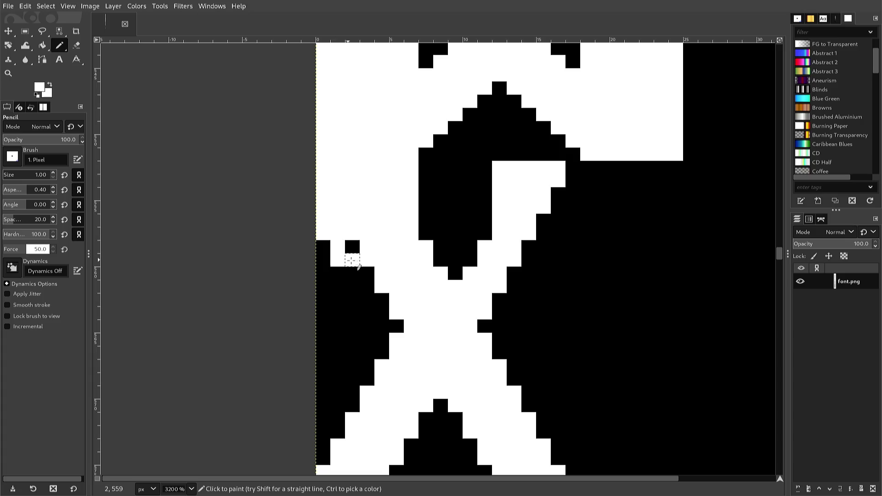
pyautogui.click(349, 247)
pyautogui.click(352, 273)
pyautogui.click(351, 286)
pyautogui.click(367, 272)
pyautogui.moveTo(352, 300); pyautogui.dragTo(367, 299)
pyautogui.click(365, 286)
pyautogui.hotkey('ctrl', 'z')
pyautogui.hotkey('ctrl', 'z')
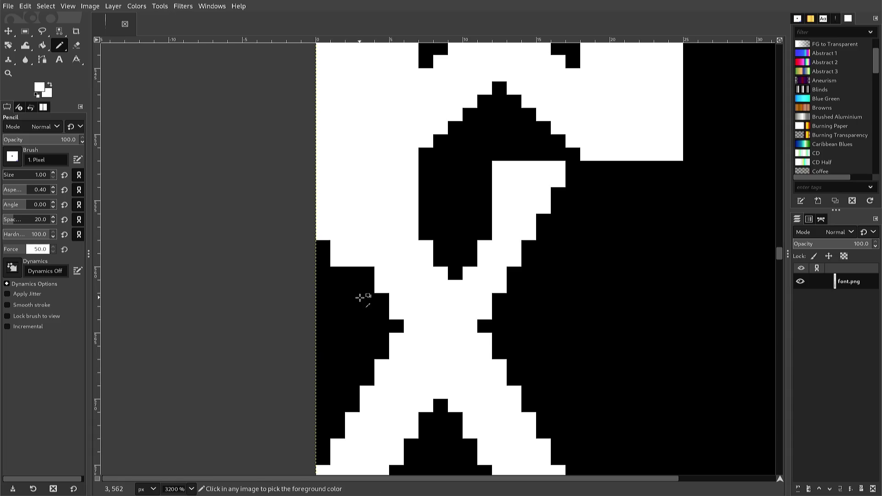
# Repaint the corner pixels white and continue the stepped edge lower, fixing one misplaced pixel
pyautogui.click(351, 272)
pyautogui.click(367, 273)
pyautogui.click(366, 285)
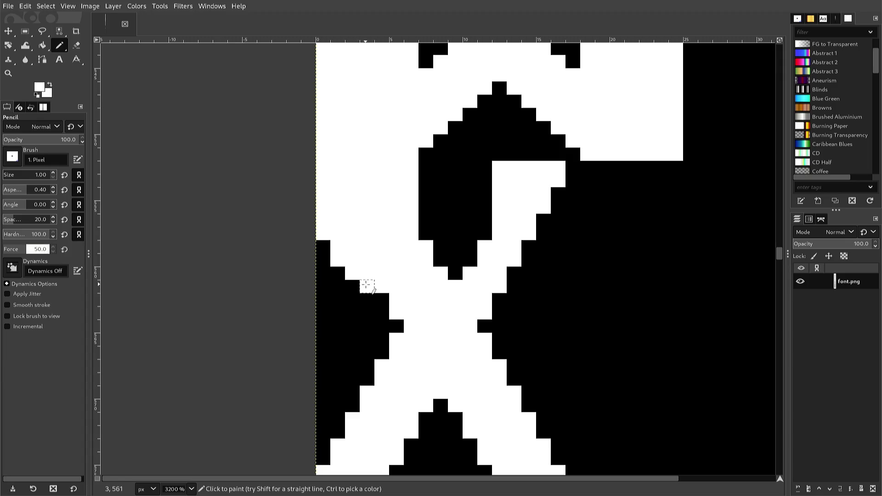
pyautogui.click(382, 299)
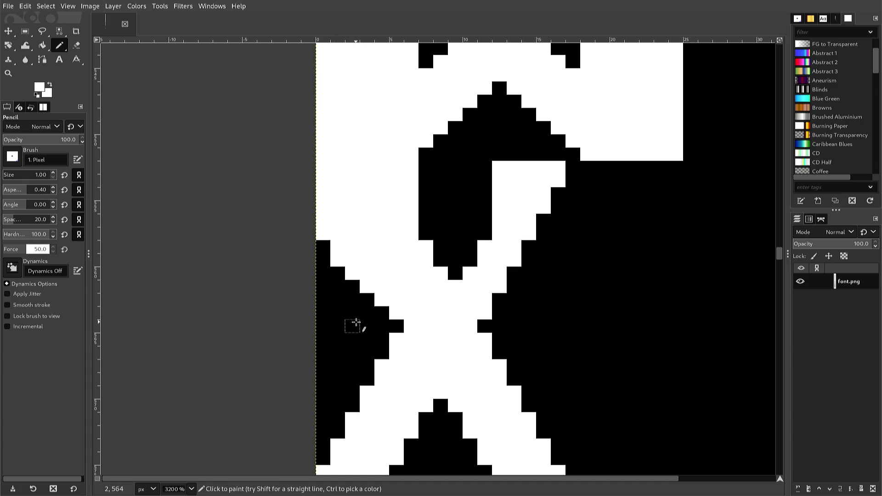
pyautogui.click(378, 342)
pyautogui.hotkey('ctrl', 'z')
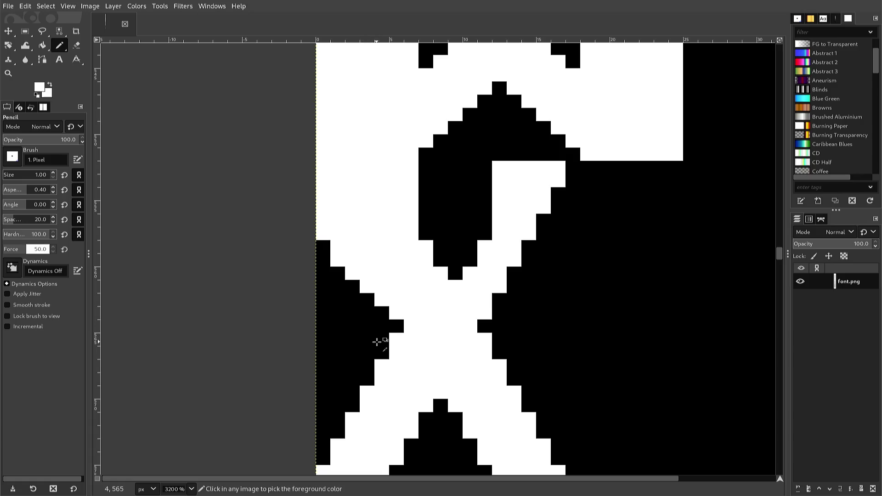
pyautogui.click(379, 349)
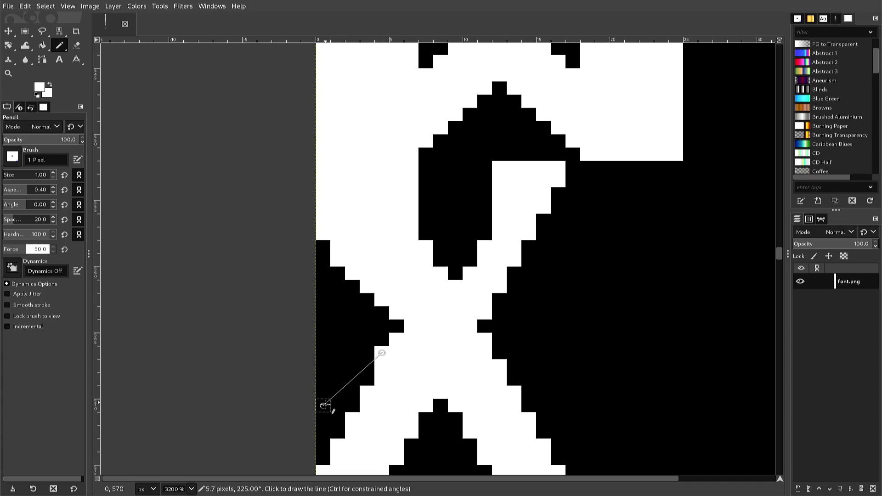
# Draw a white staircase line to the bottom-left image edge, restoring one edge pixel to black
pyautogui.keyDown('shift'); pyautogui.click(329, 409); pyautogui.keyUp('shift')
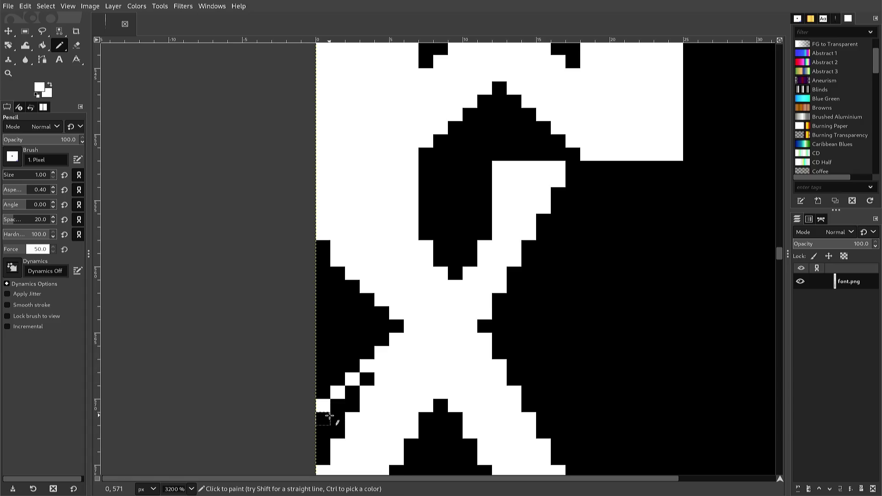
pyautogui.keyDown('ctrl'); pyautogui.click(329, 415); pyautogui.keyUp('ctrl')
pyautogui.click(323, 406)
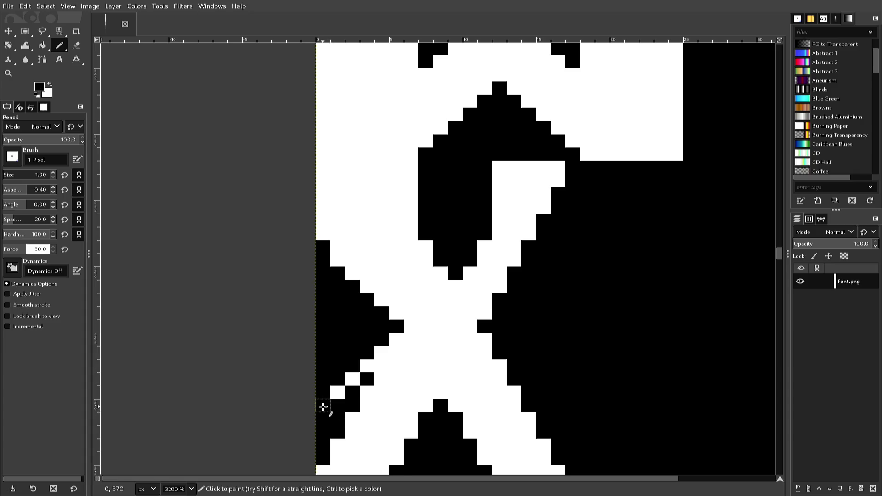
pyautogui.keyDown('ctrl'); pyautogui.click(337, 391); pyautogui.keyUp('ctrl')
pyautogui.click(338, 405)
pyautogui.click(338, 418)
pyautogui.click(325, 421)
pyautogui.moveTo(325, 423)
pyautogui.mouseDown()
pyautogui.moveTo(337, 419)
pyautogui.moveTo(366, 379)
pyautogui.mouseUp()
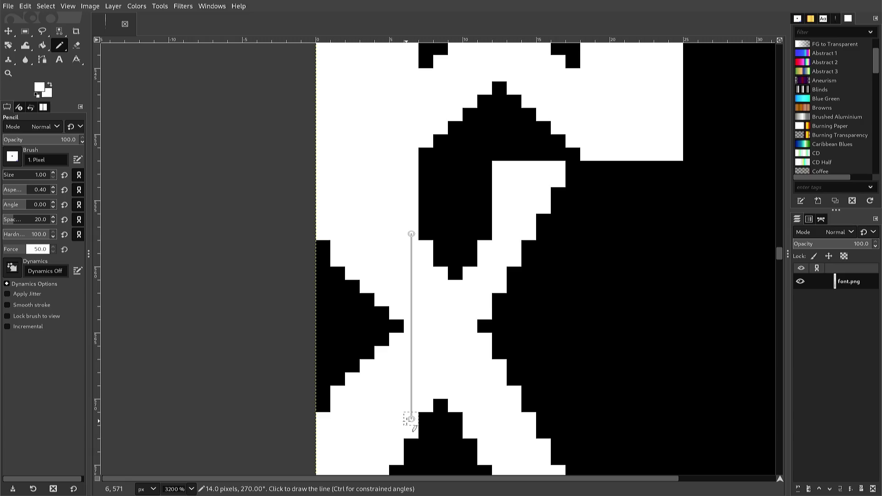
# Whiten pixel column 6 and the black pixels 5,575 and 6,575 on the lower diamond's step
pyautogui.keyDown('shift'); pyautogui.click(406, 462); pyautogui.keyUp('shift')
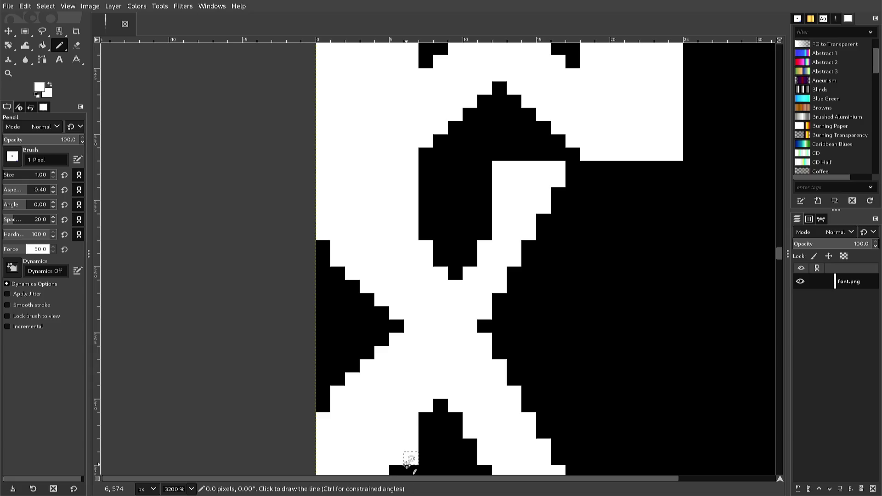
pyautogui.scroll(-3, 405, 463)
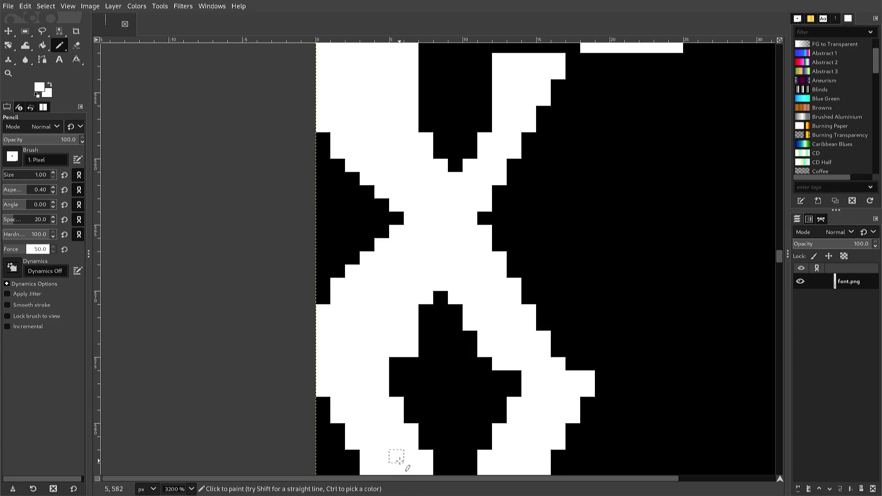
pyautogui.scroll(3, 407, 466)
pyautogui.scroll(-3, 406, 462)
pyautogui.scroll(3, 407, 462)
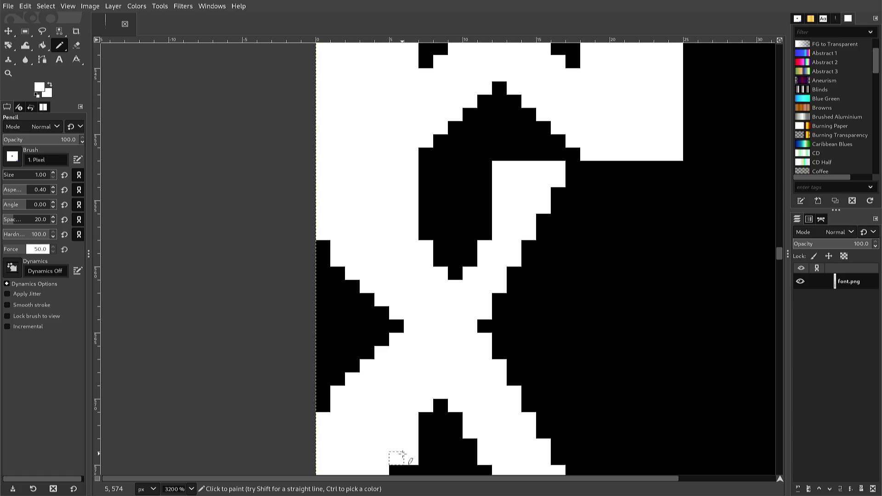
pyautogui.scroll(-3, 404, 444)
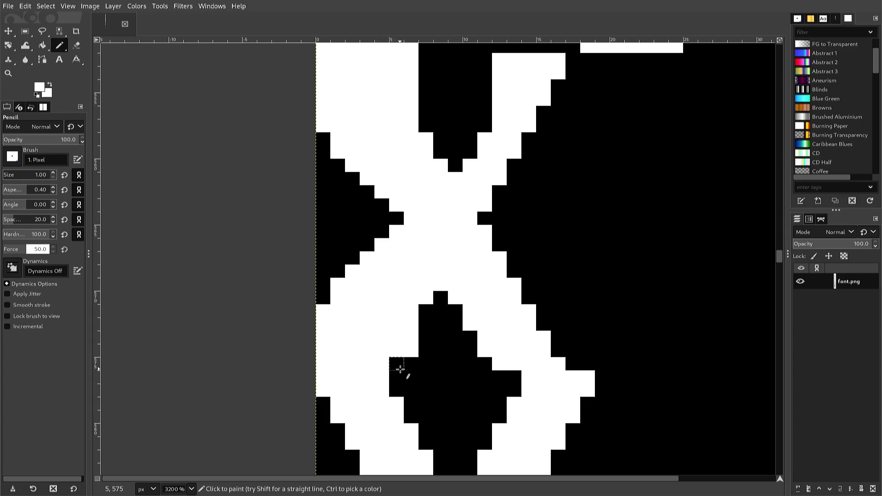
pyautogui.moveTo(394, 367); pyautogui.dragTo(411, 364)
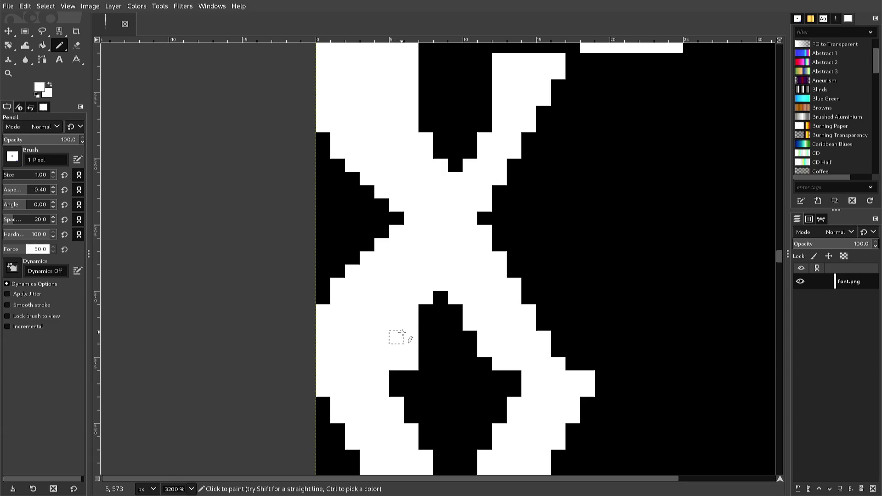
pyautogui.press('ctrl')
# Pick black to blacken pixels at the X's centre, then pick white to clear strays
pyautogui.keyDown('ctrl'); pyautogui.click(423, 316); pyautogui.keyUp('ctrl')
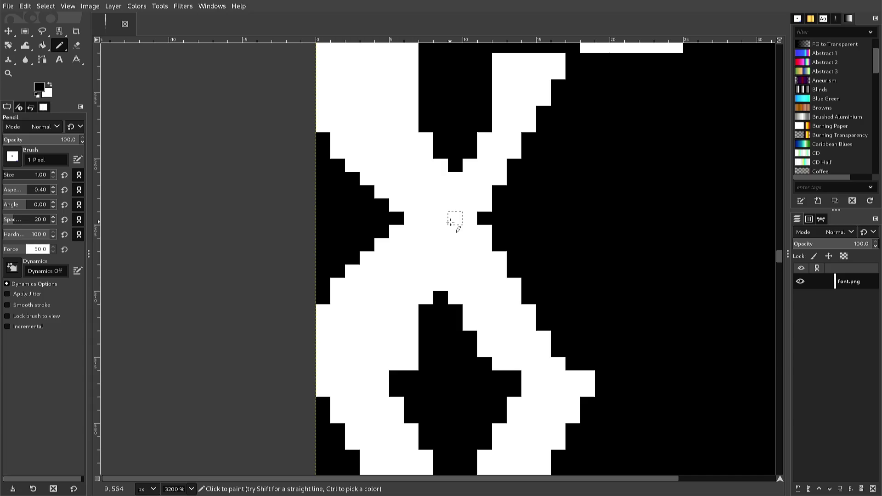
pyautogui.click(450, 222)
pyautogui.click(451, 192)
pyautogui.click(450, 243)
pyautogui.click(453, 270)
pyautogui.keyDown('ctrl'); pyautogui.click(440, 261); pyautogui.keyUp('ctrl')
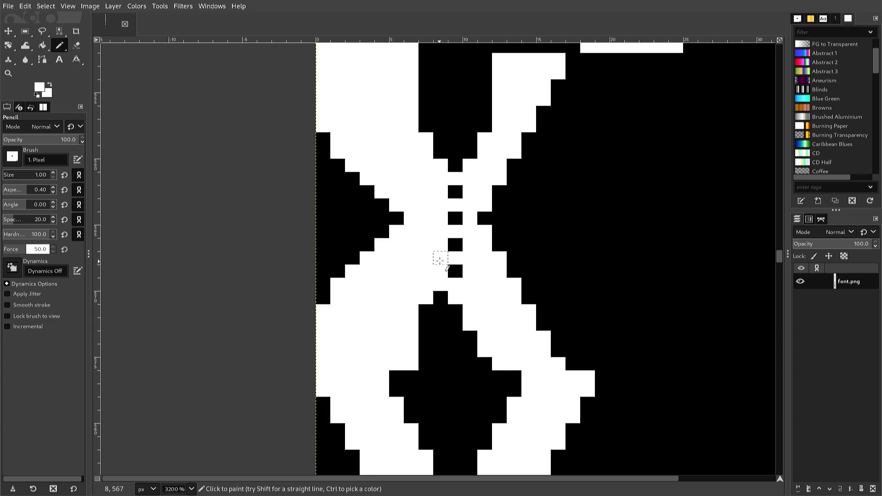
pyautogui.click(454, 244)
pyautogui.click(454, 218)
pyautogui.click(455, 192)
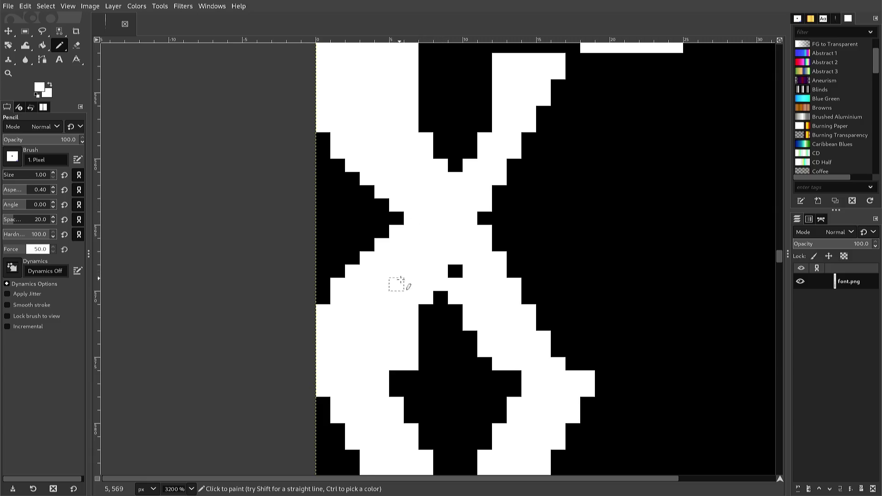
# Pick black again and build up the lower diamond's top, filling the white strip beside it
pyautogui.keyDown('ctrl'); pyautogui.click(438, 307); pyautogui.keyUp('ctrl')
pyautogui.click(440, 285)
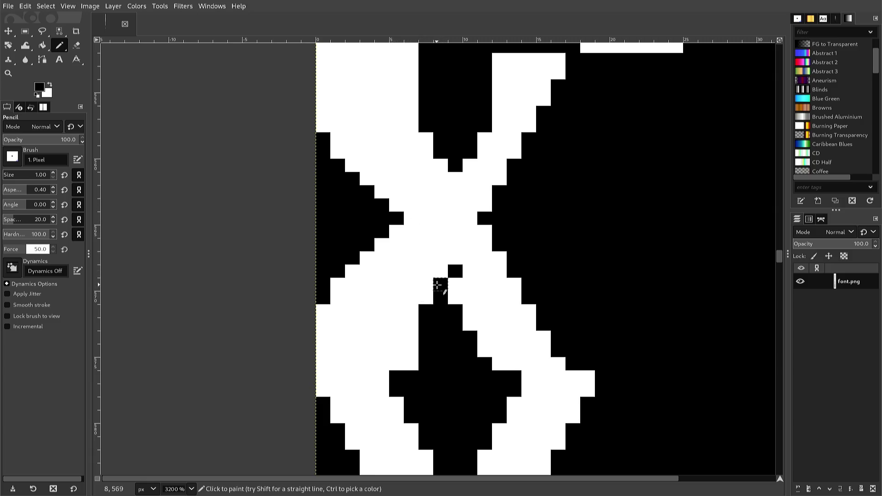
pyautogui.click(450, 283)
pyautogui.click(469, 284)
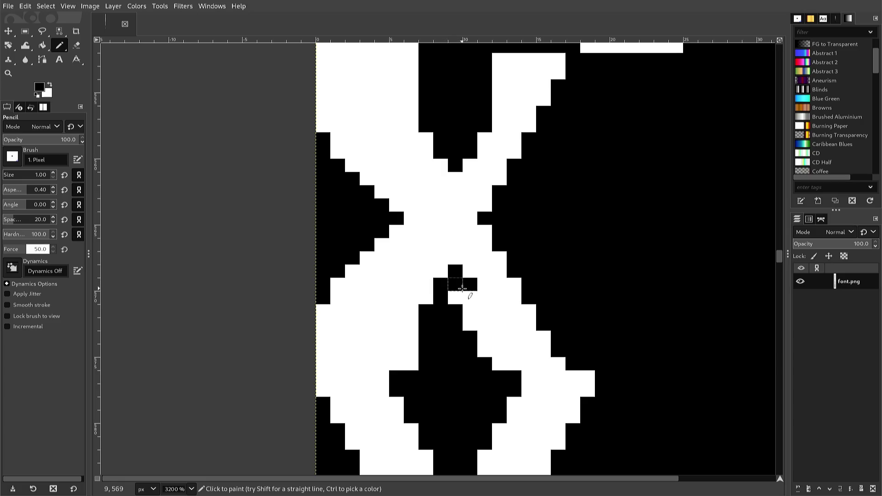
pyautogui.click(467, 297)
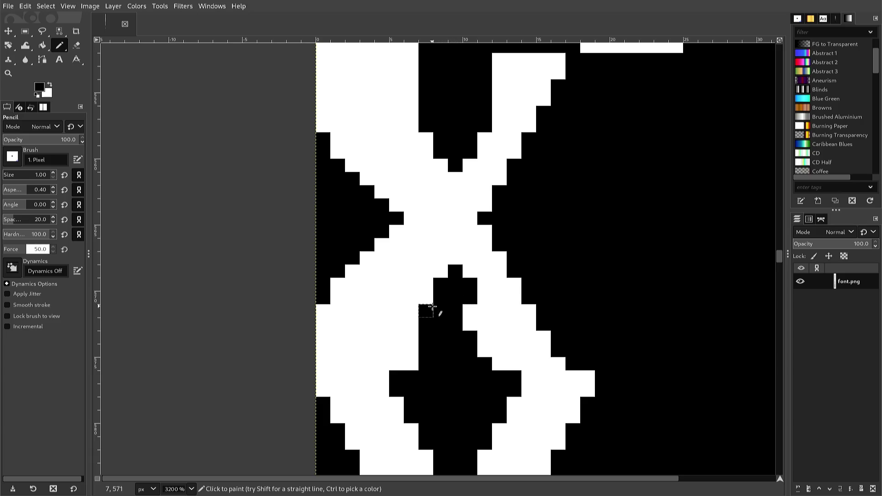
pyautogui.moveTo(440, 285); pyautogui.dragTo(457, 307)
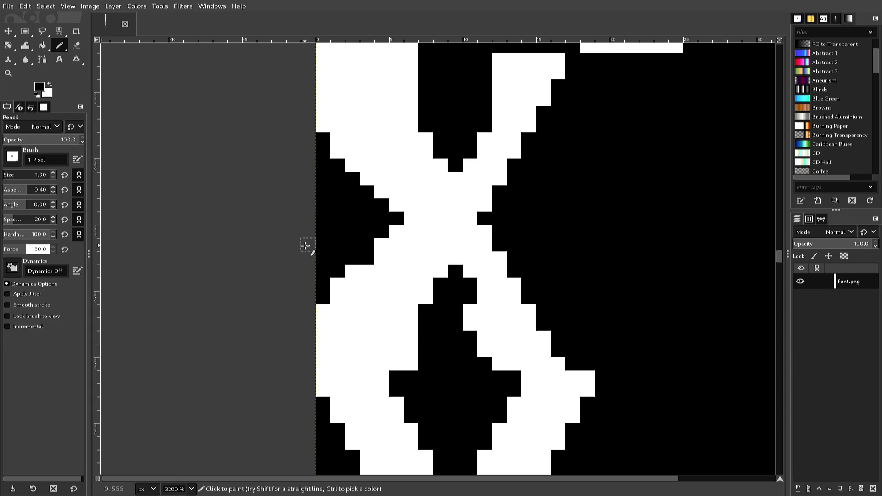
pyautogui.click(468, 312)
pyautogui.moveTo(467, 314); pyautogui.dragTo(479, 362)
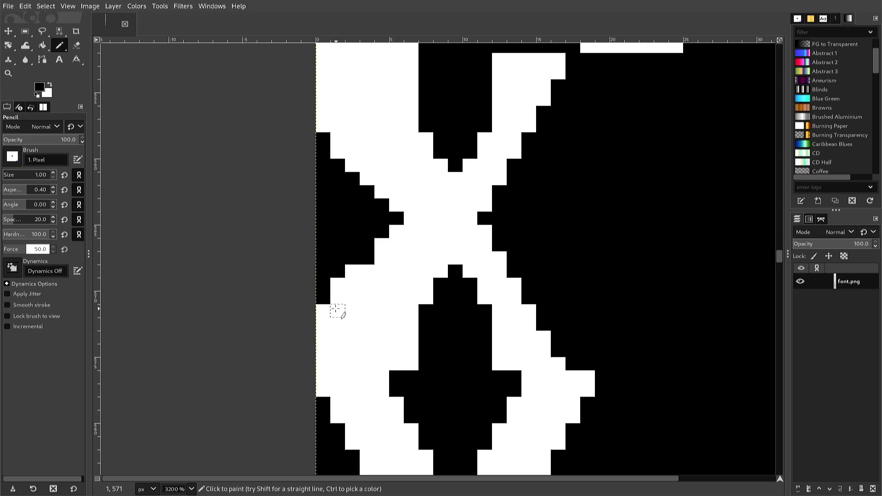
pyautogui.scroll(3, 253, 289)
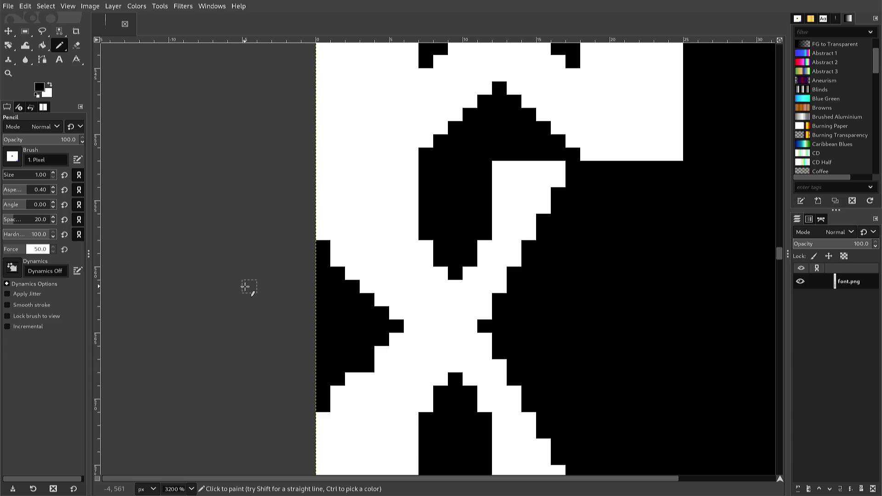
pyautogui.scroll(-3, 245, 287)
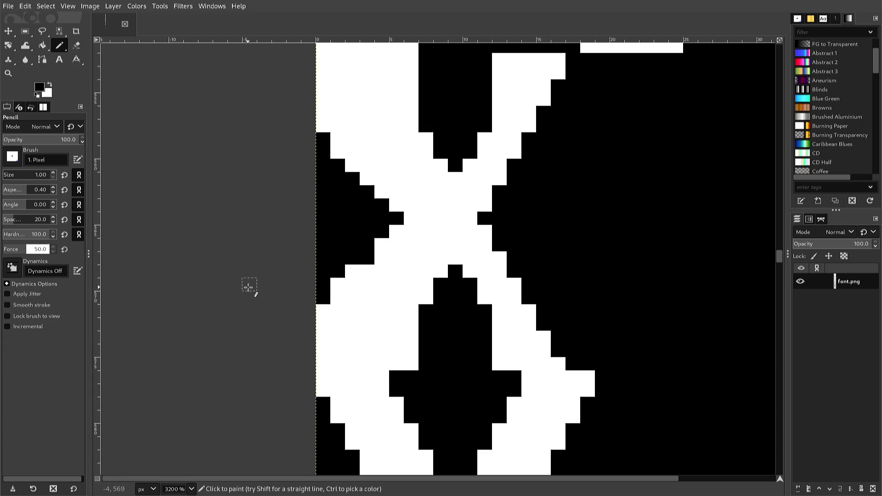
pyautogui.scroll(3, 264, 296)
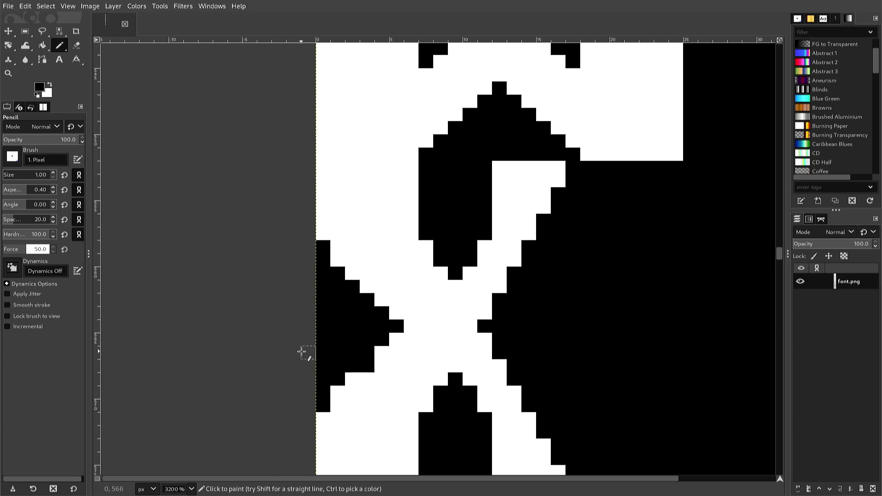
pyautogui.press('r')
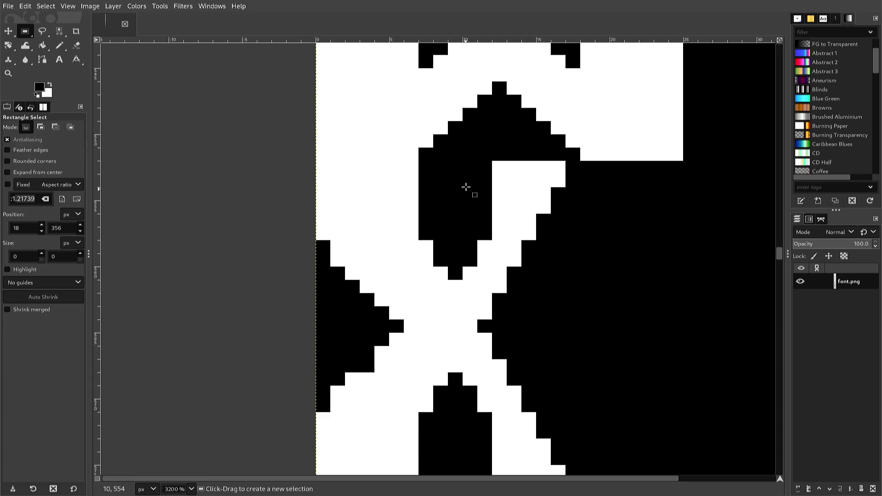
# Select a 13×24 rectangle over the X's left half and copy it
pyautogui.moveTo(463, 161)
pyautogui.mouseDown()
pyautogui.moveTo(385, 343)
pyautogui.moveTo(320, 330)
pyautogui.mouseUp()
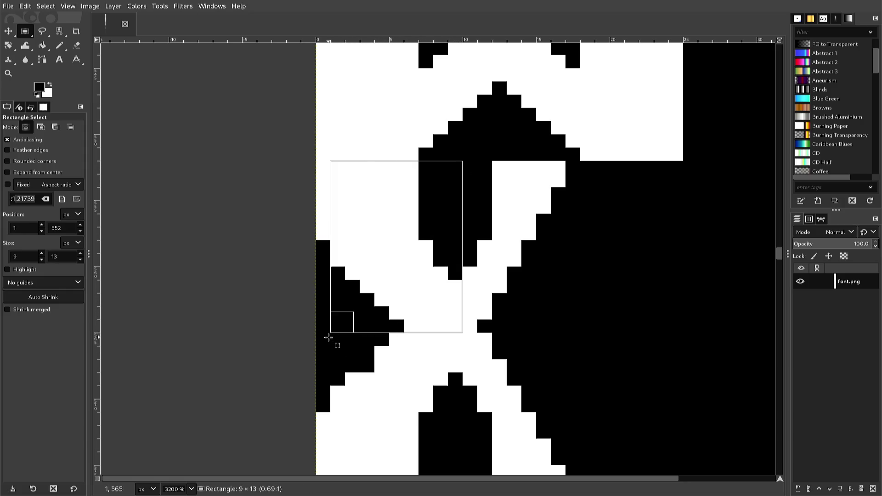
pyautogui.moveTo(320, 330)
pyautogui.mouseDown()
pyautogui.moveTo(304, 353)
pyautogui.moveTo(278, 488)
pyautogui.mouseUp()
pyautogui.moveTo(274, 461); pyautogui.dragTo(274, 454)
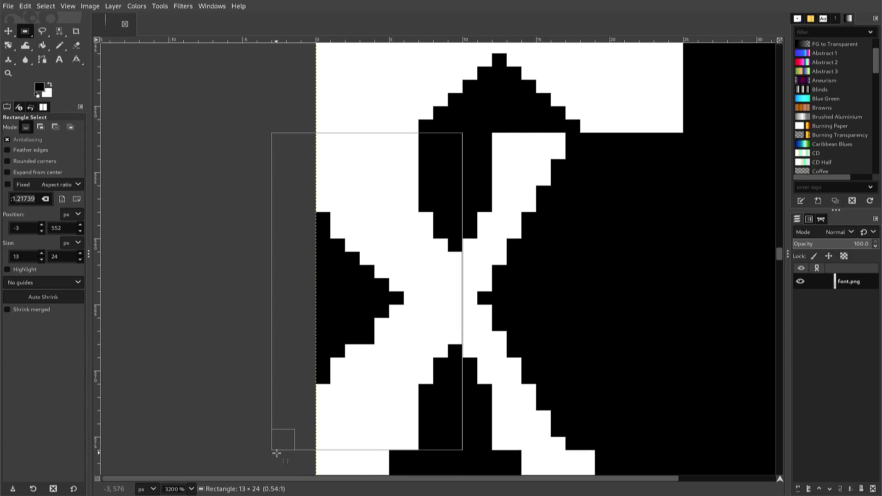
pyautogui.scroll(3, 275, 453)
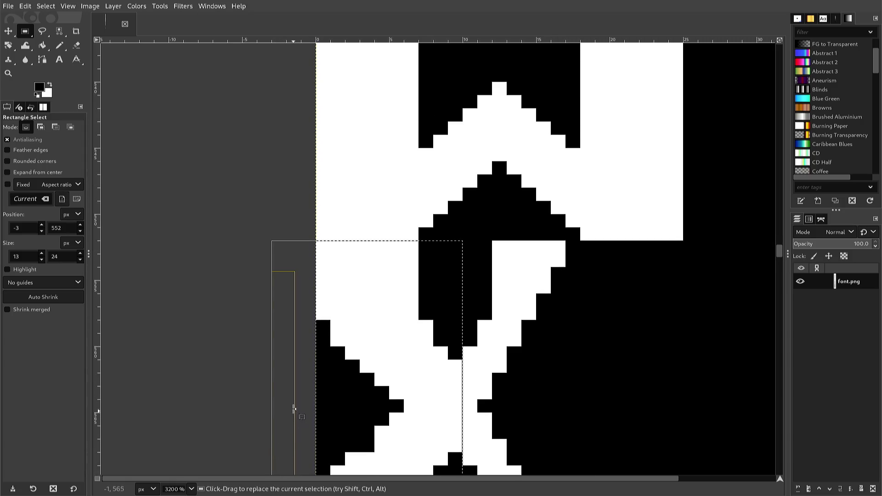
pyautogui.press('ctrl')
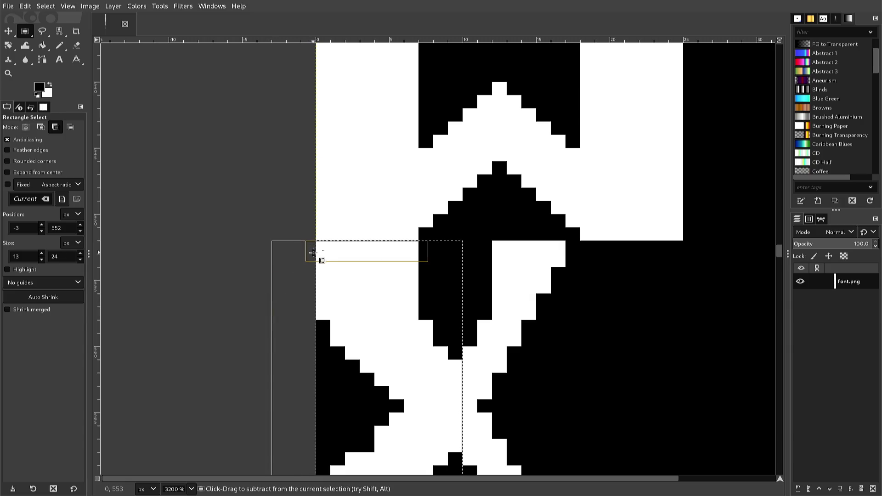
pyautogui.hotkey('ctrl', 'c')
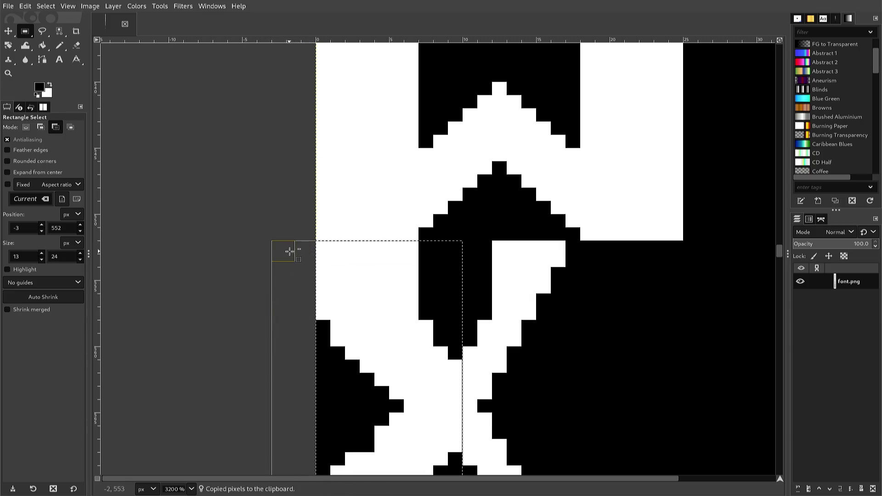
# Paste the copy as a floating piece, nudge it, and flip it horizontally
pyautogui.hotkey('ctrl', 'v')
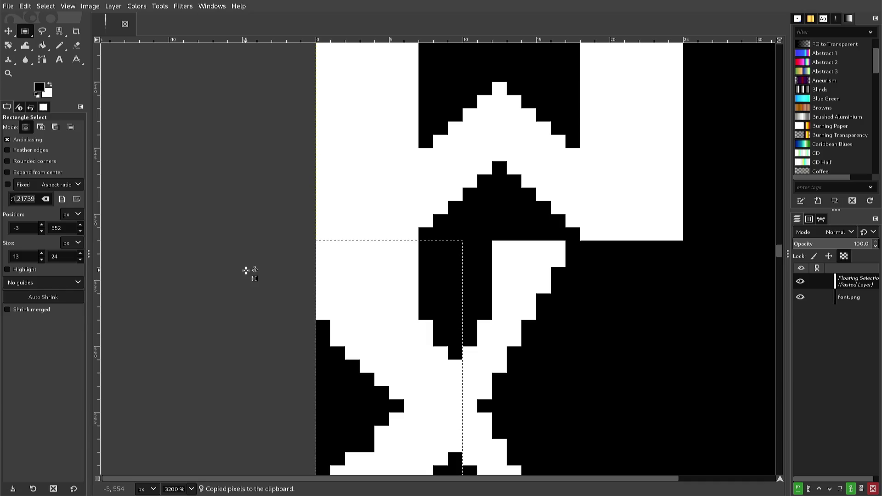
pyautogui.press('Right')
pyautogui.press('Right')
pyautogui.press('Right')
pyautogui.press('Right')
pyautogui.press('Right')
pyautogui.press('Right')
pyautogui.press('Right')
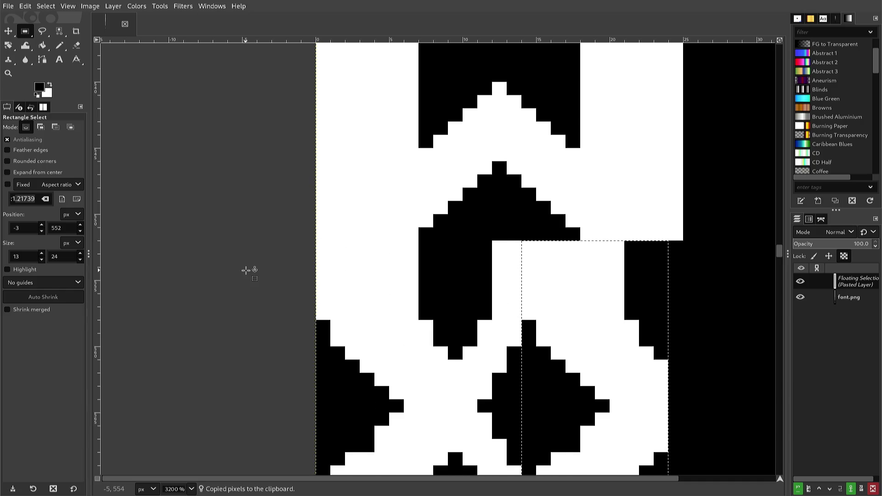
pyautogui.press('Left')
pyautogui.press('Left')
pyautogui.press('Left')
pyautogui.press('Left')
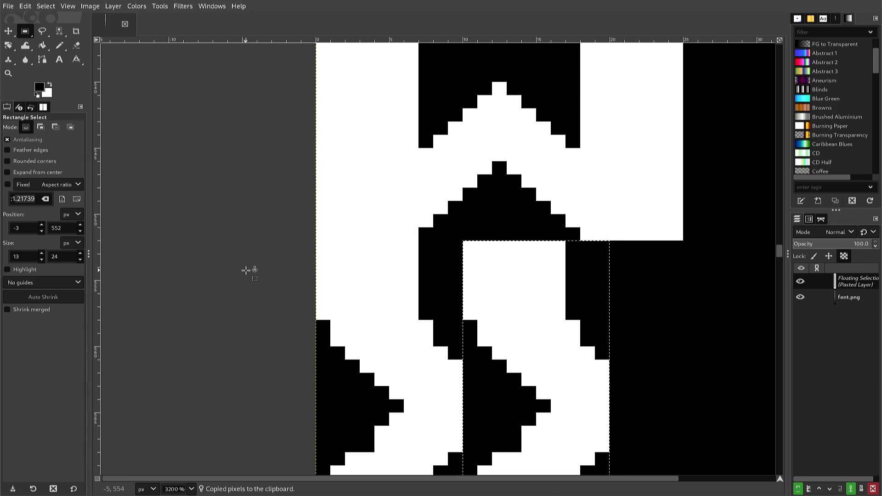
pyautogui.press('Left')
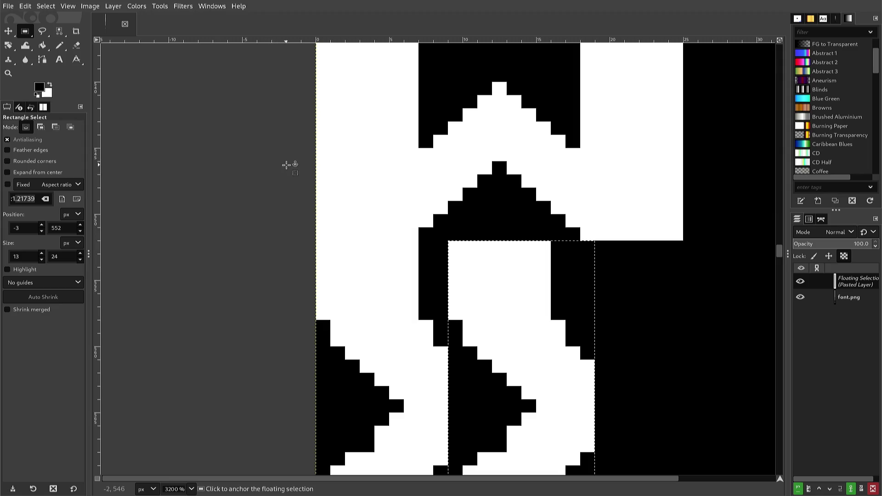
pyautogui.click(114, 6)
pyautogui.moveTo(133, 123)
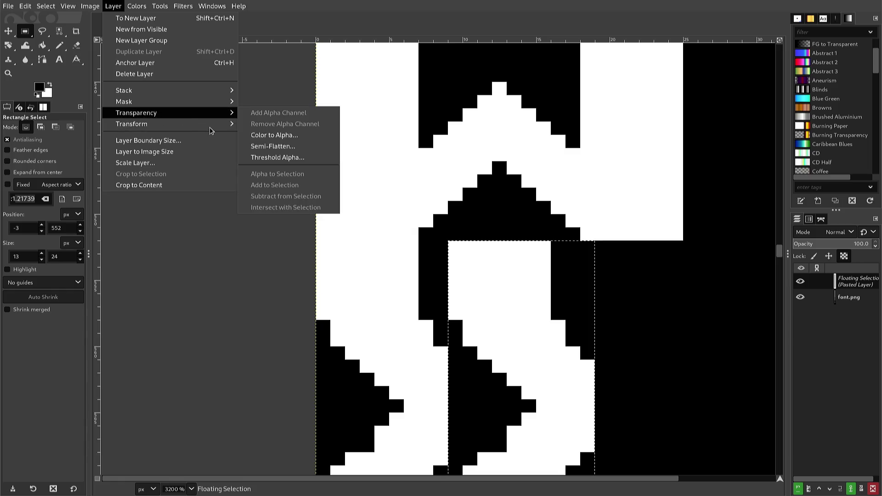
pyautogui.moveTo(210, 131)
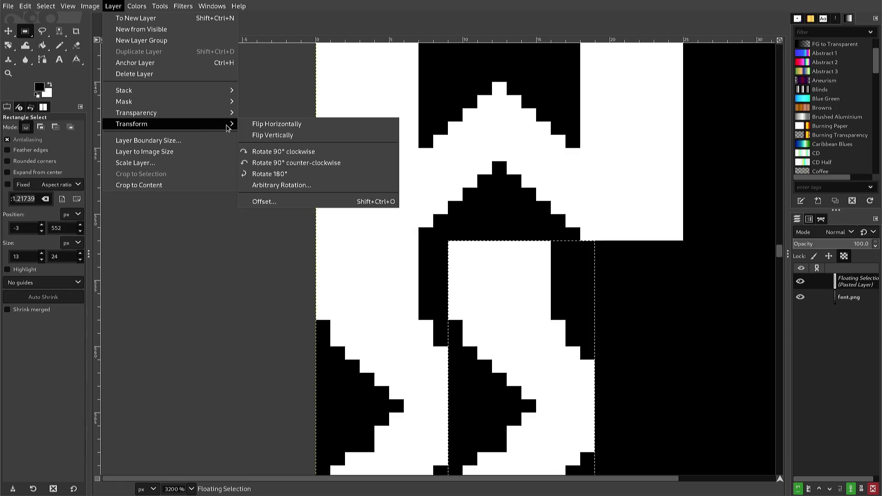
pyautogui.click(262, 127)
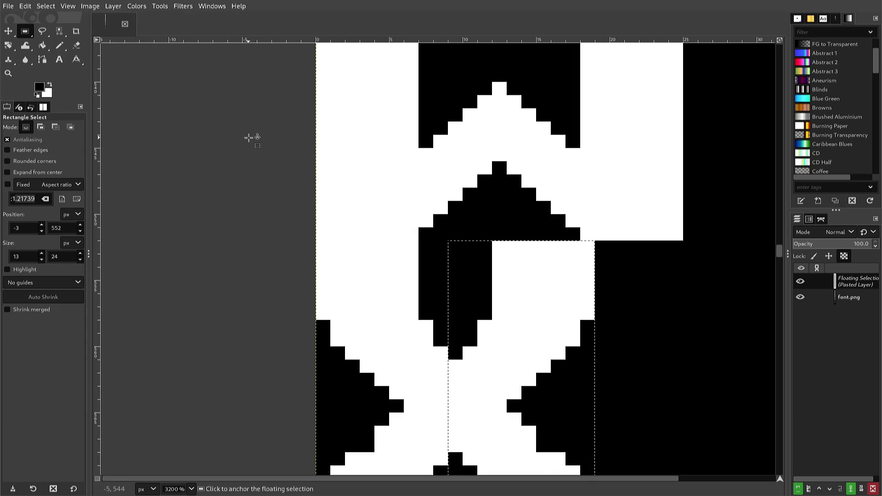